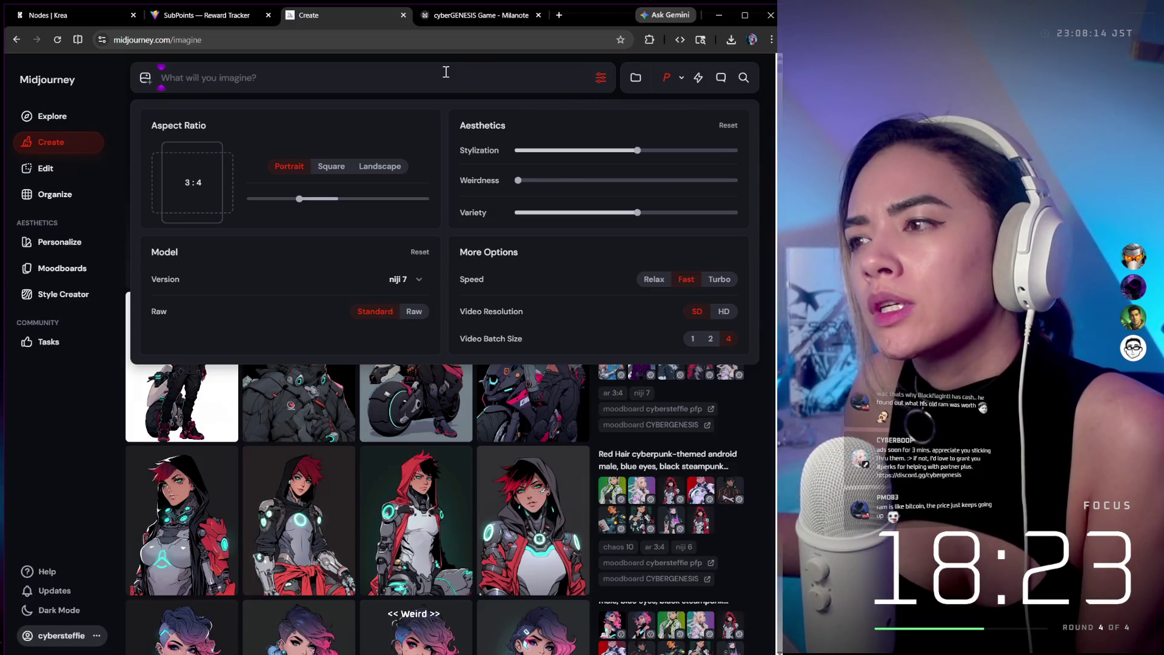
# Close the generation settings panel so the Today feed of android images shows.
pyautogui.click(758, 151)
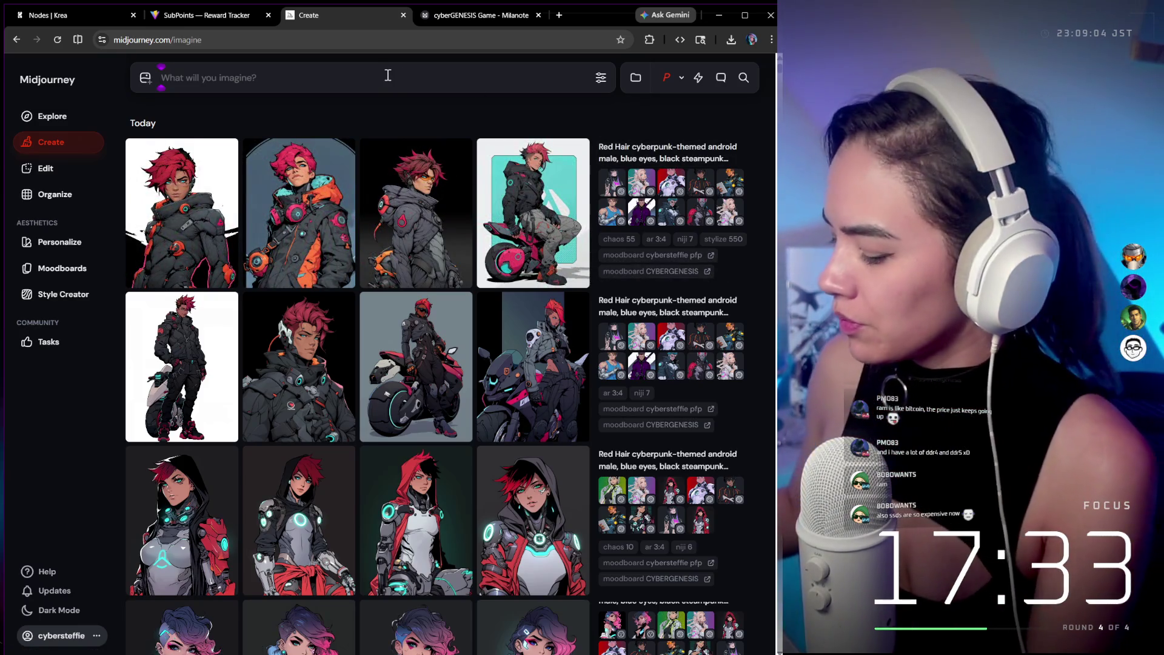
# Generate 'black steampunk attire', then reload the red-haired android prompt ending with ', naoko takeuchi'.
pyautogui.write('black strea')
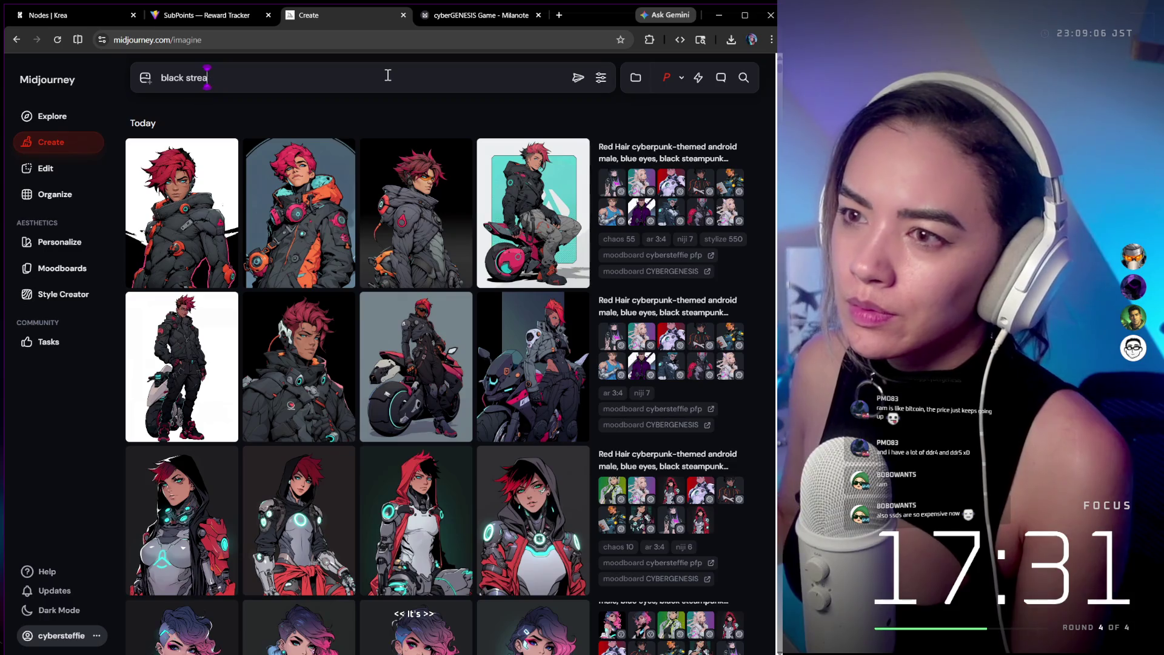
pyautogui.press('BackSpace')
pyautogui.press('BackSpace')
pyautogui.press('BackSpace')
pyautogui.write('eampunk atti')
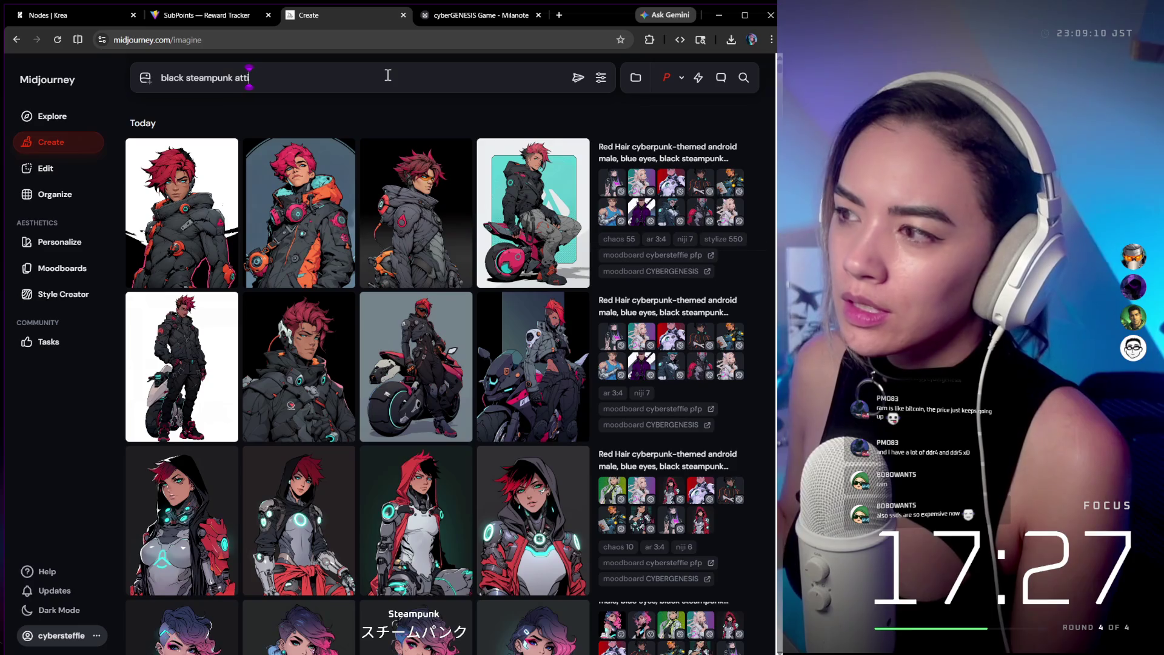
pyautogui.write('re')
pyautogui.press('Return')
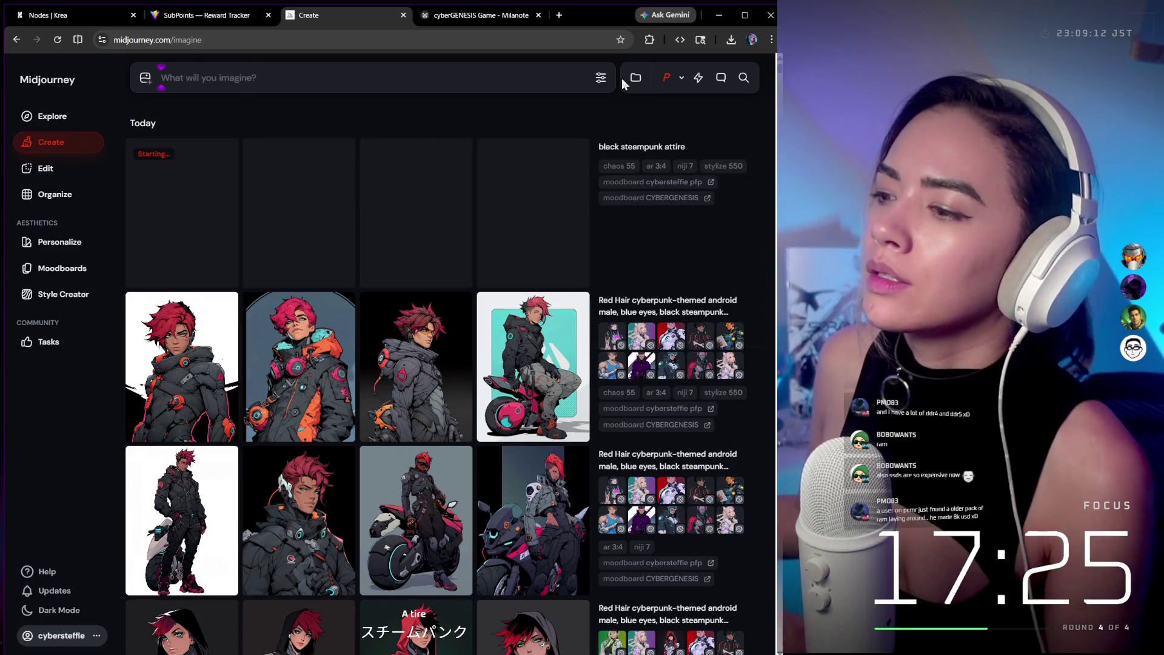
pyautogui.click(662, 313)
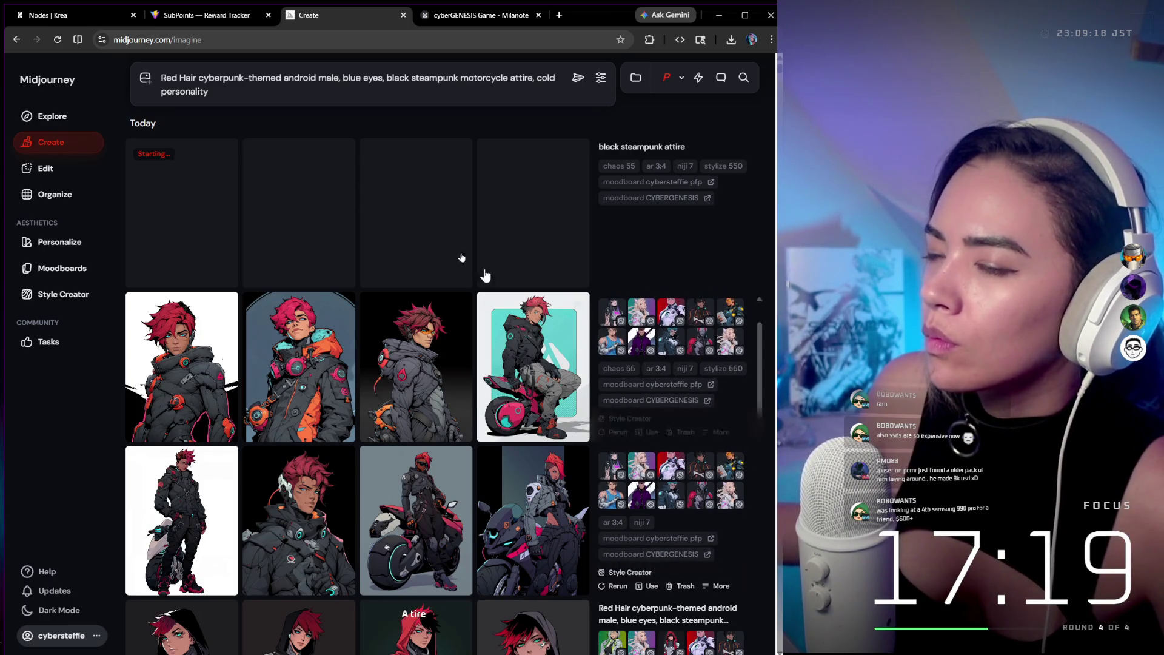
pyautogui.click(296, 93)
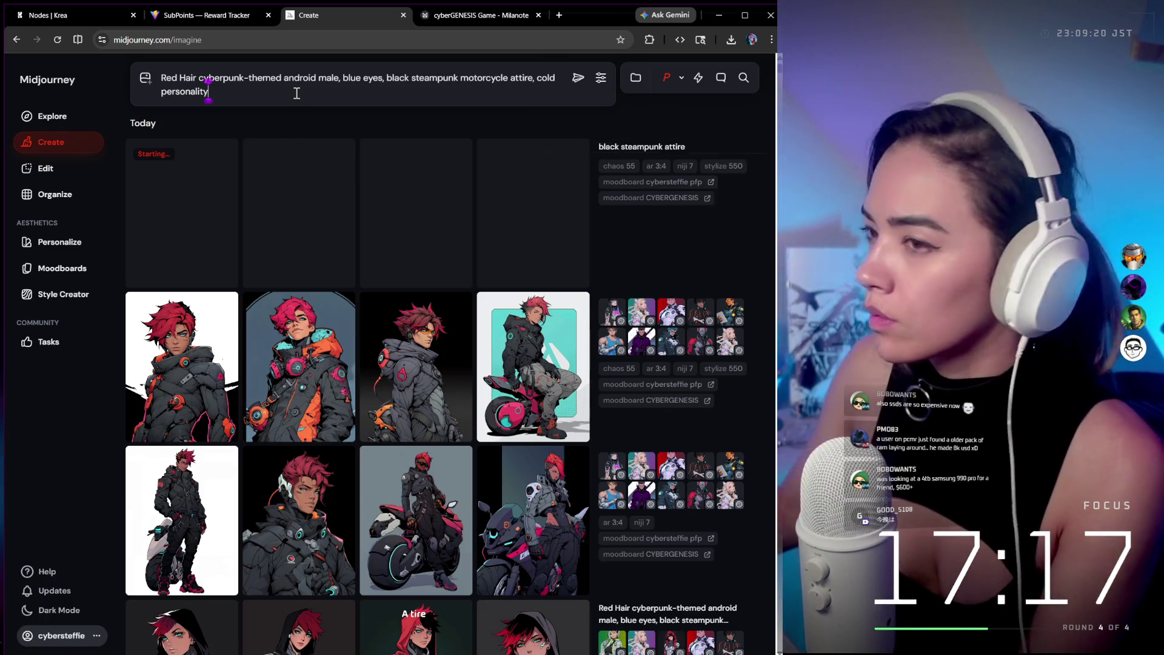
pyautogui.write(', naoko takeuchi')
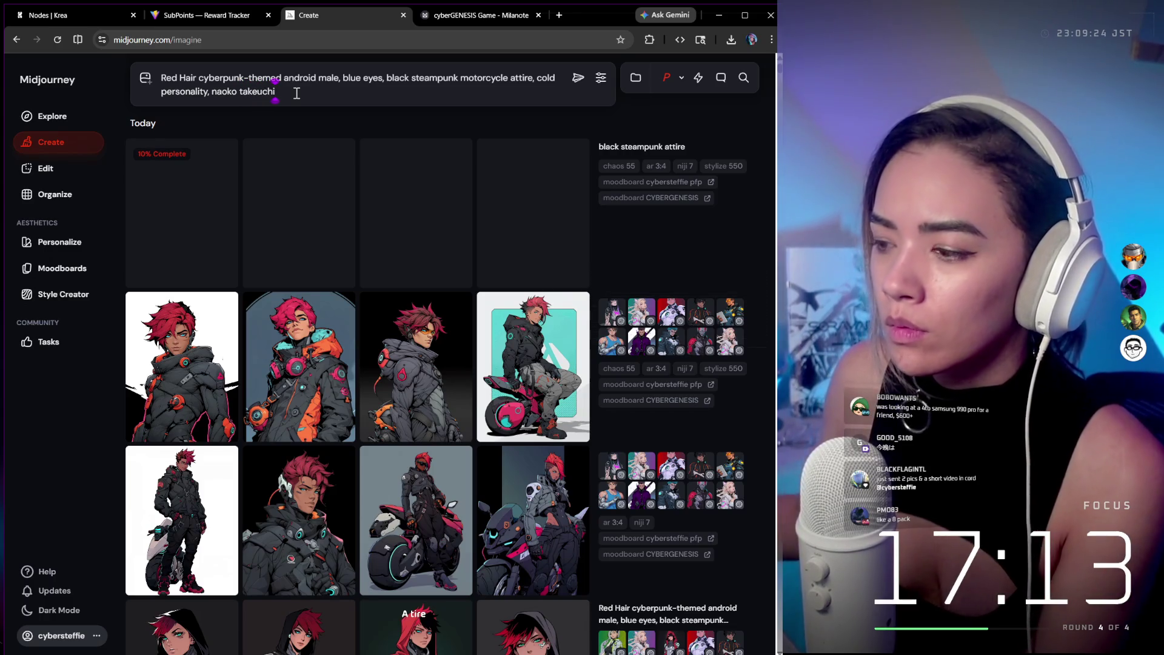
pyautogui.hotkey('ctrl', 'a')
pyautogui.hotkey('ctrl', 'c')
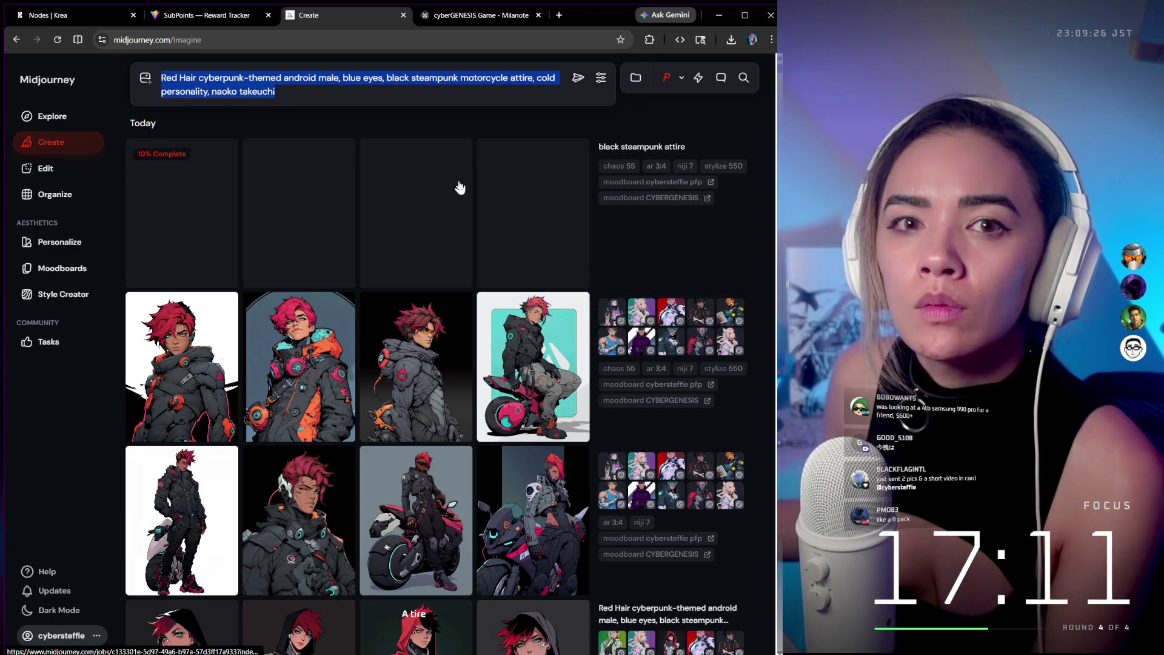
pyautogui.press('BackSpace')
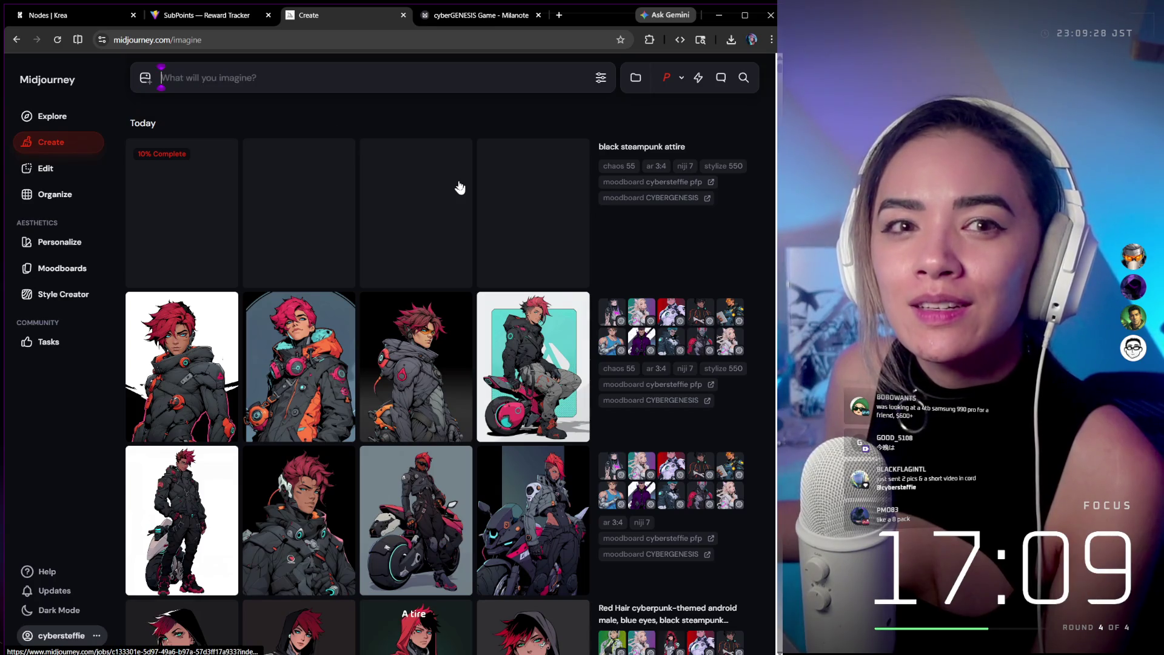
pyautogui.hotkey('ctrl', 'v')
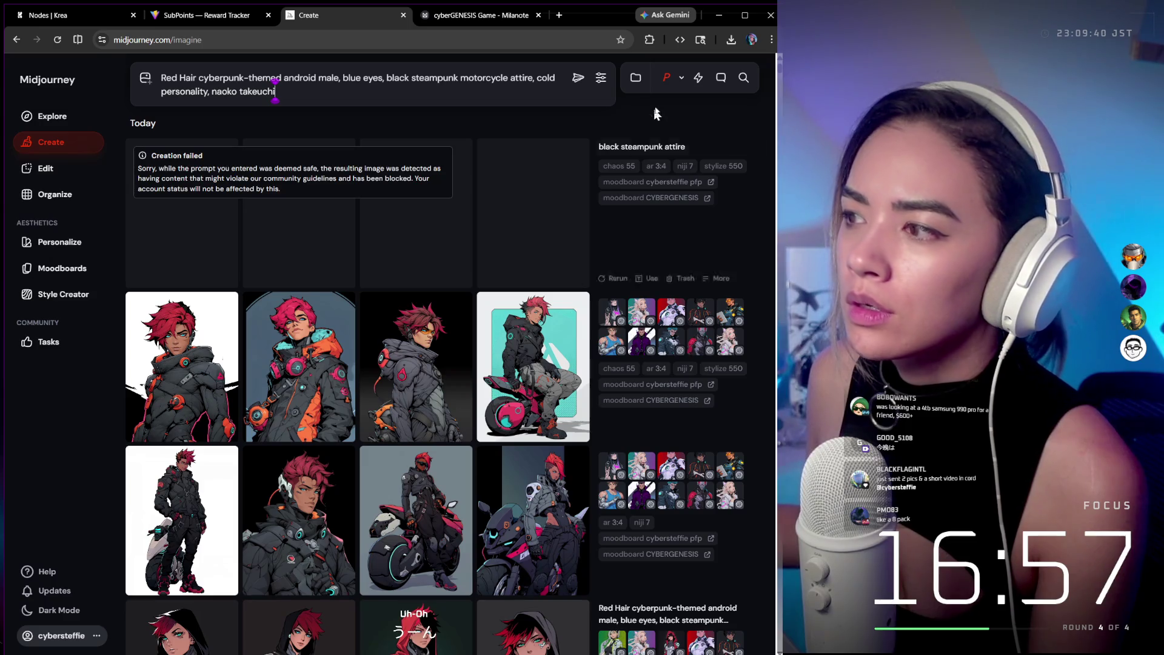
# Change the model version from niji 7 to niji 6 and submit the android prompt.
pyautogui.click(602, 78)
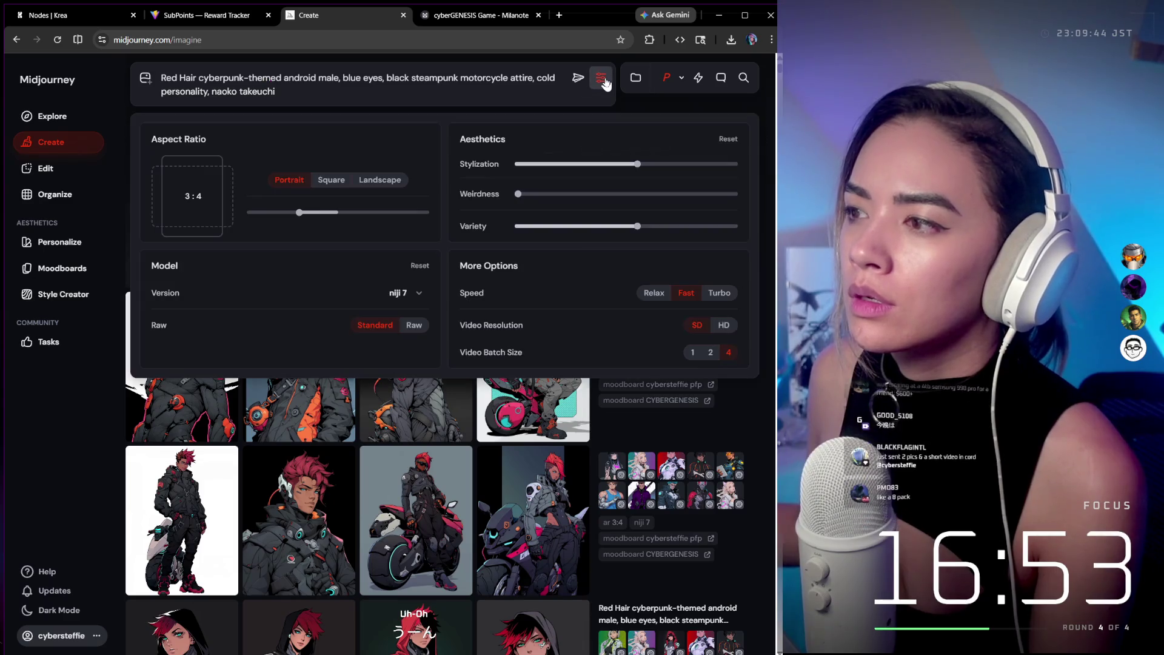
pyautogui.click(400, 294)
pyautogui.scroll(-5, 388, 394)
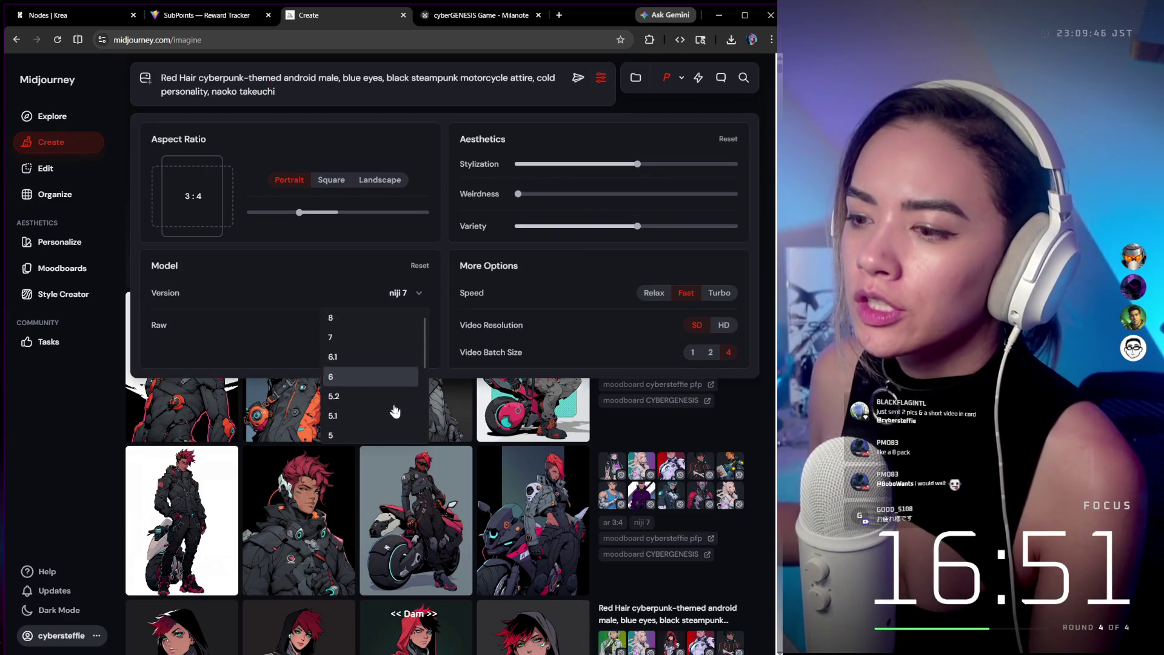
pyautogui.click(384, 412)
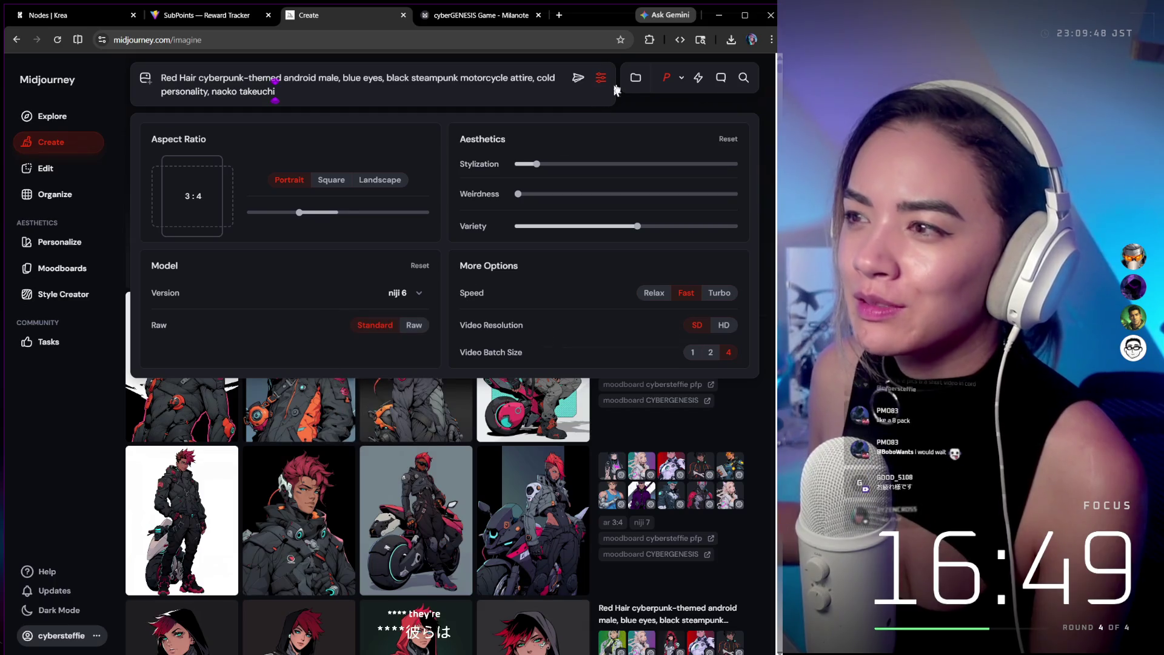
pyautogui.click(579, 79)
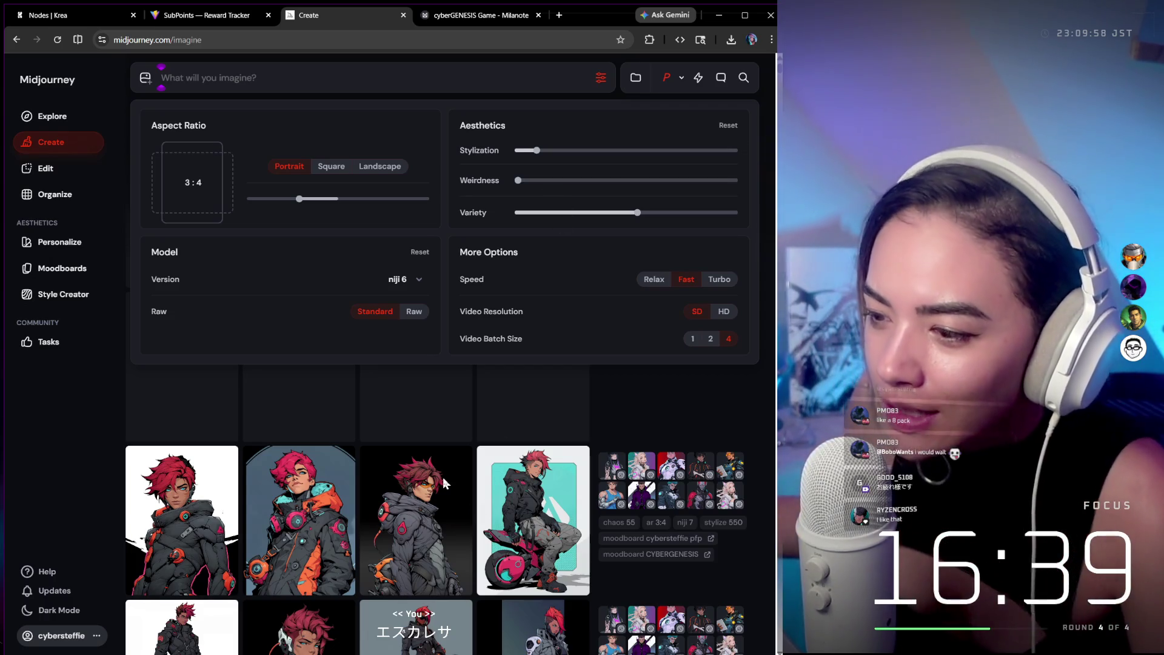
# Close settings and view the first new red-haired android image from the niji 6 batch.
pyautogui.click(144, 400)
pyautogui.scroll(-2, 200, 421)
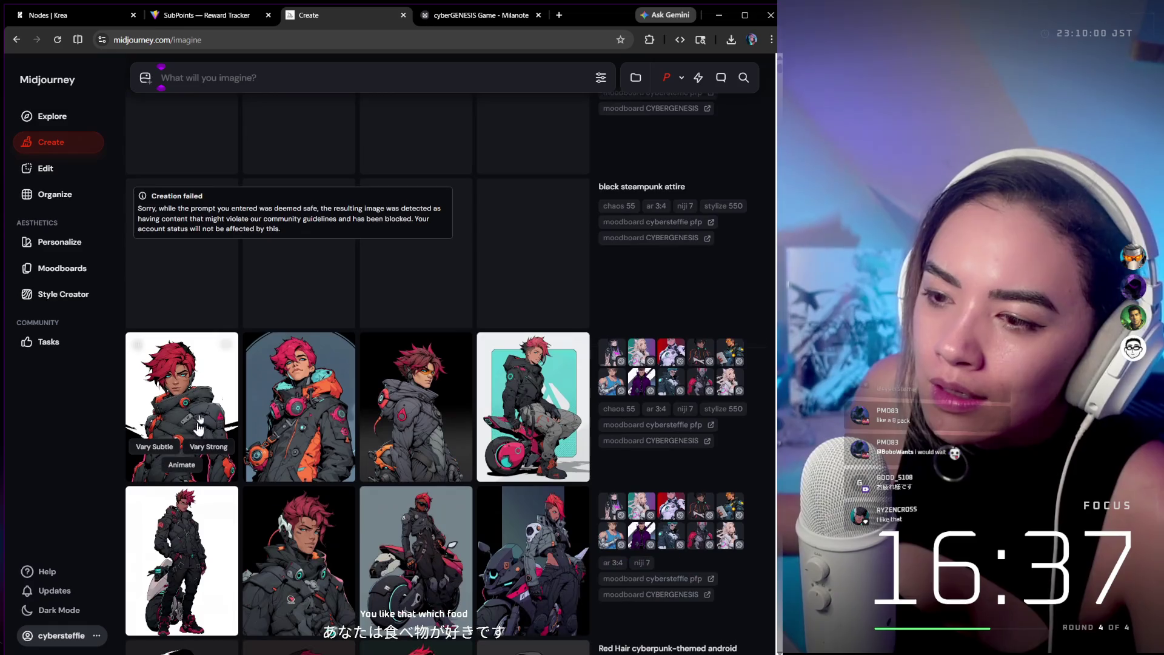
pyautogui.scroll(2, 188, 461)
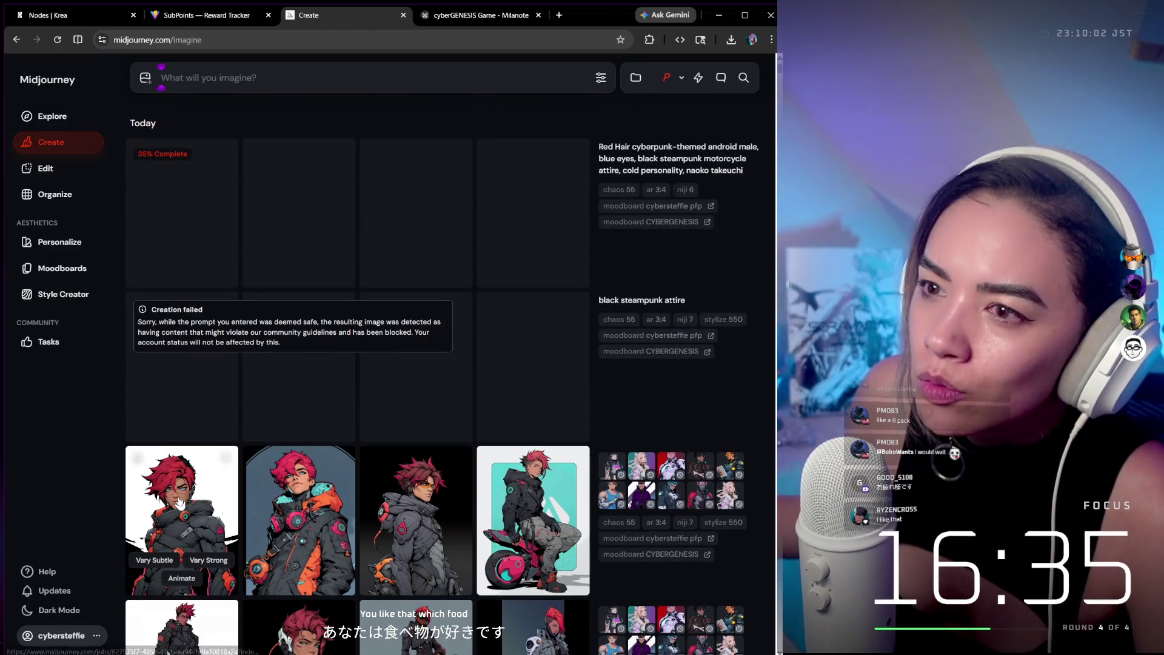
pyautogui.click(180, 504)
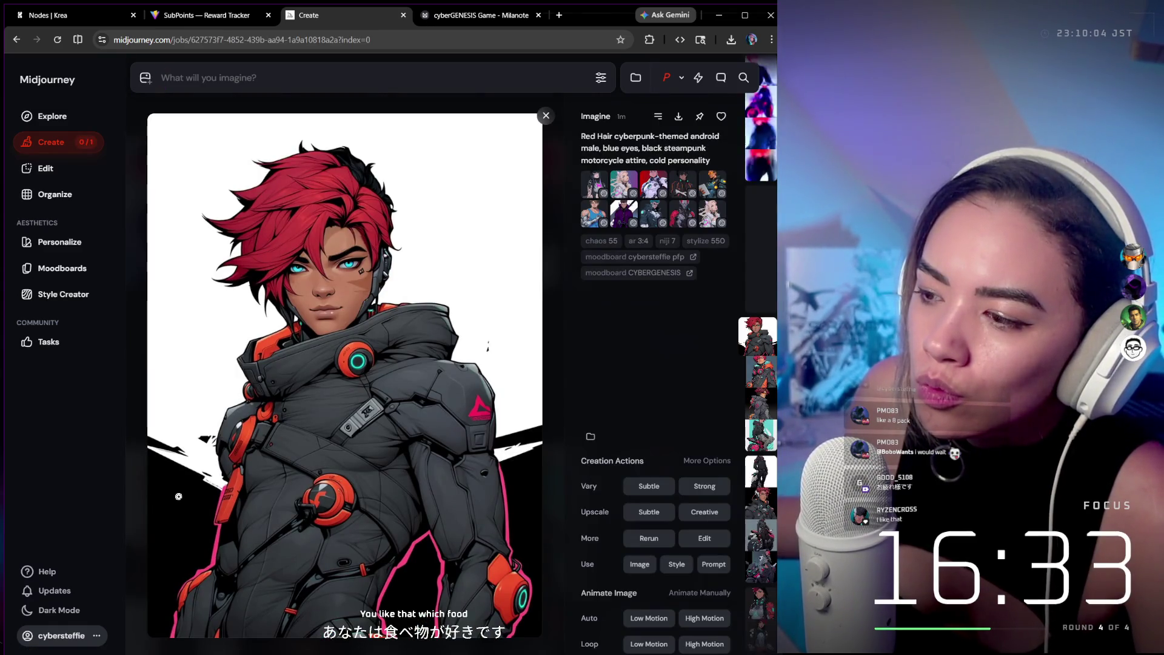
pyautogui.click(546, 116)
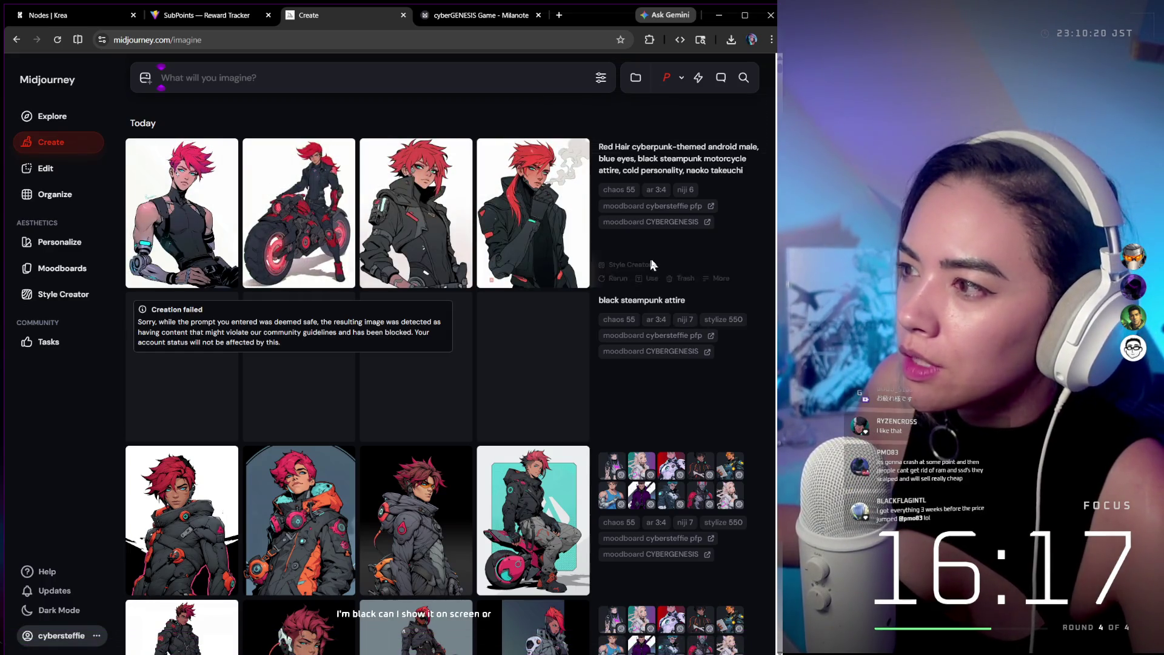
# Reuse the earlier job's prompt and reference images, check the niji 6 version, and submit.
pyautogui.moveTo(501, 222)
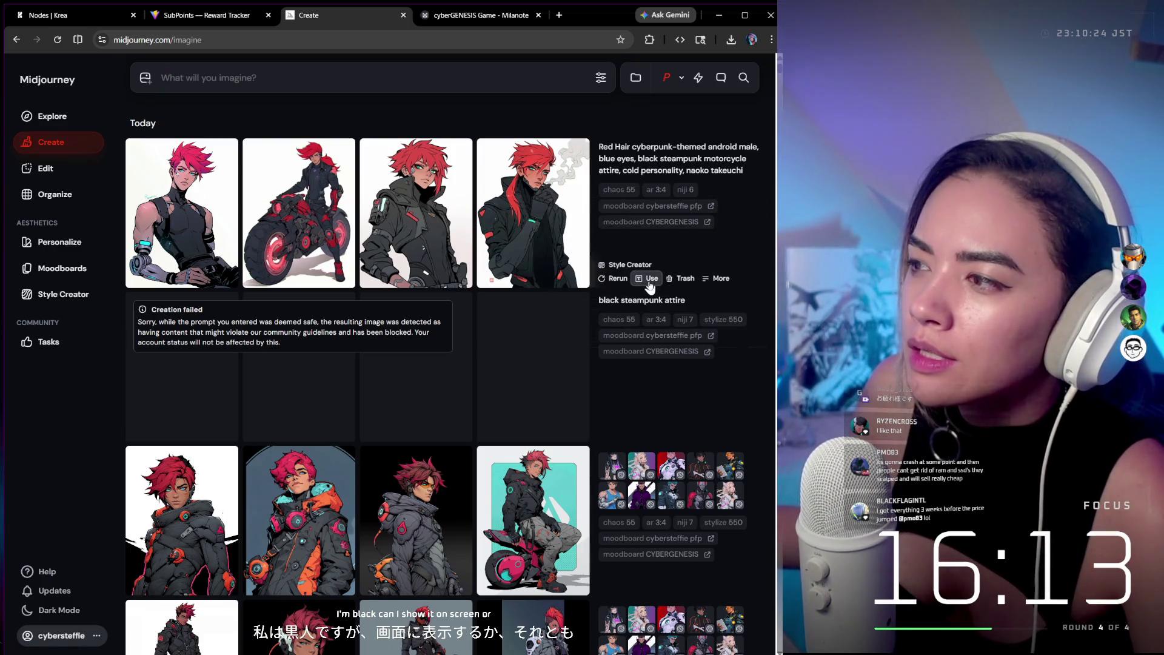
pyautogui.click(646, 277)
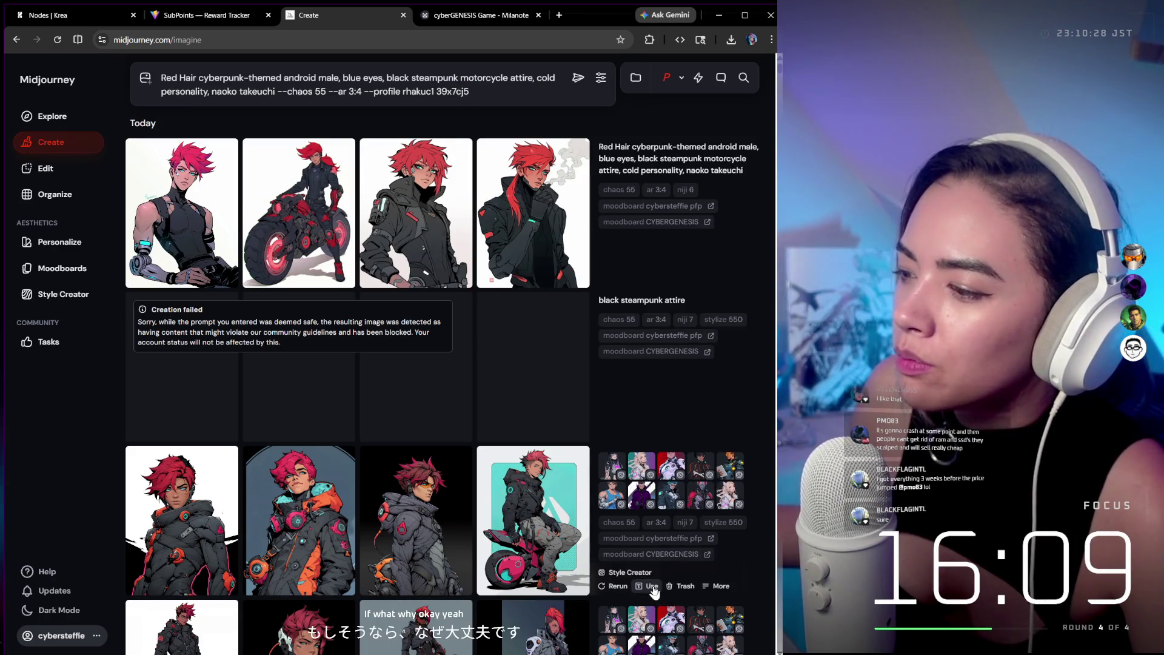
pyautogui.click(649, 585)
pyautogui.click(601, 78)
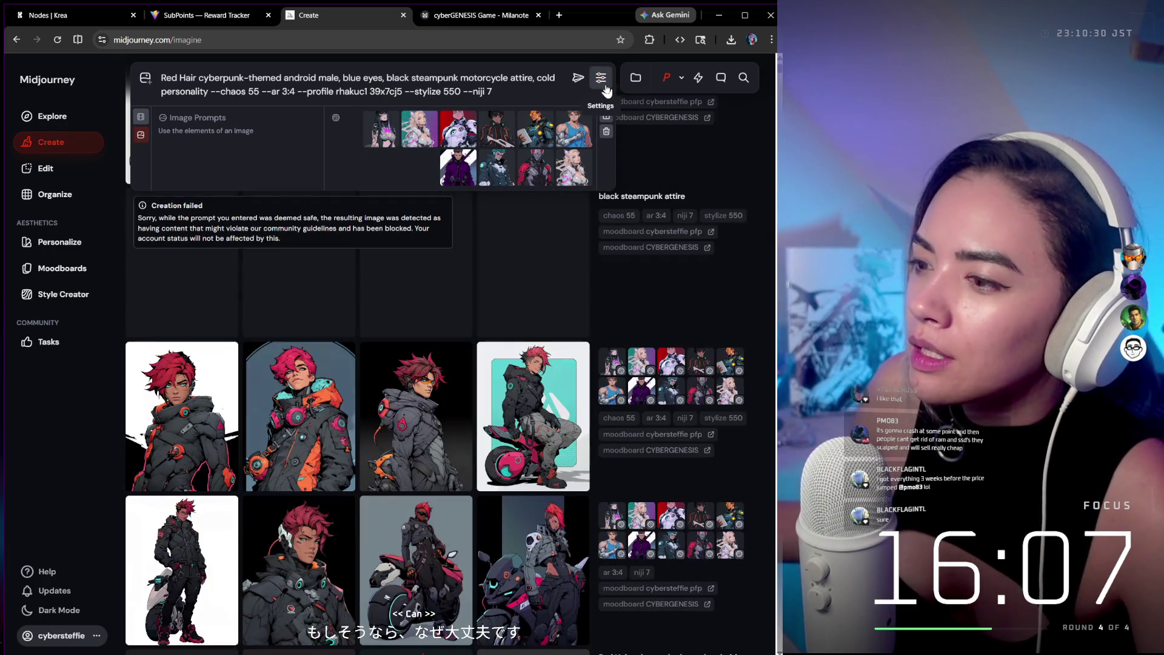
pyautogui.click(414, 391)
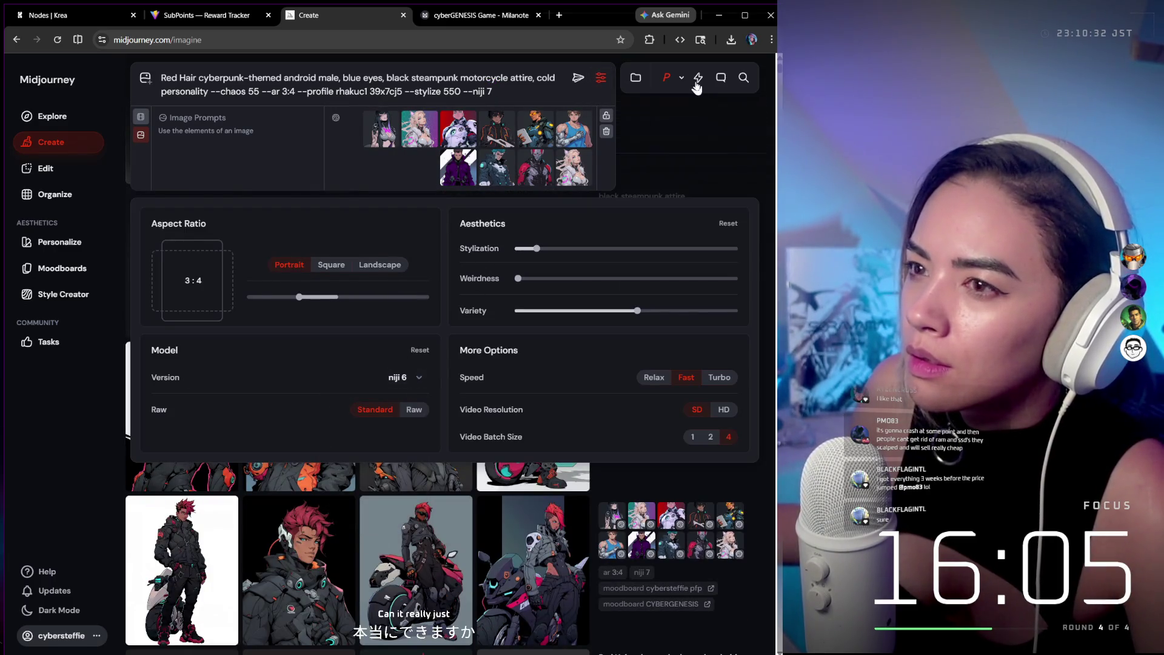
pyautogui.click(579, 81)
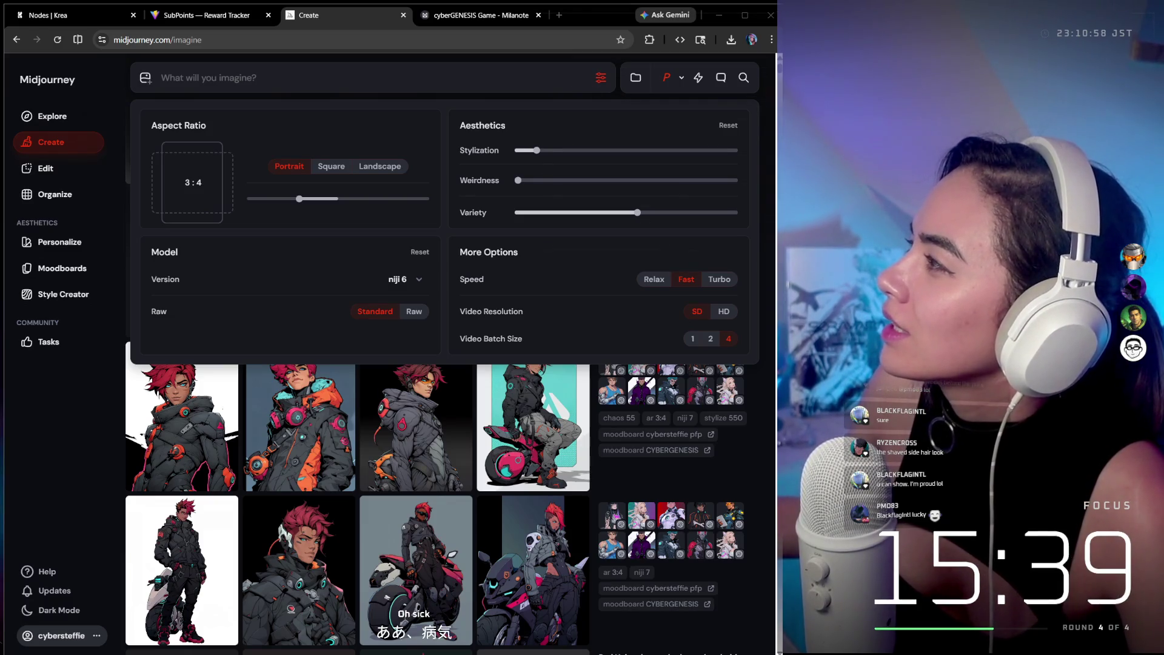
pyautogui.moveTo(1152, 71)
pyautogui.mouseDown()
pyautogui.moveTo(678, 67)
pyautogui.moveTo(566, 87)
pyautogui.moveTo(426, 86)
pyautogui.mouseUp()
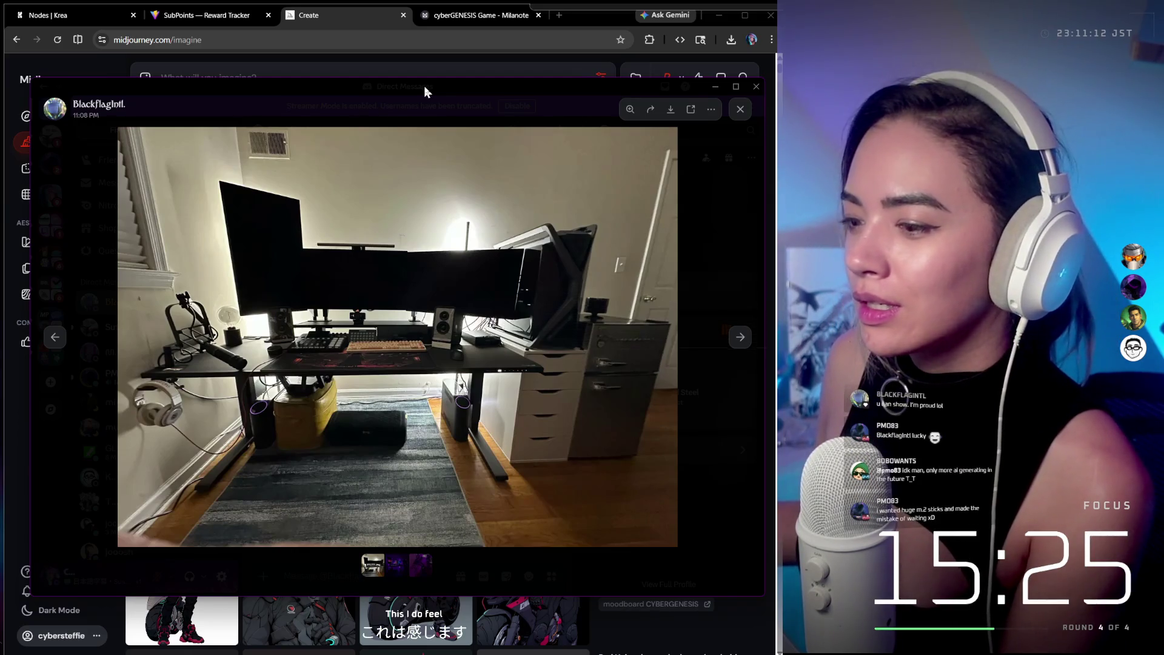
pyautogui.moveTo(424, 85); pyautogui.dragTo(774, 90)
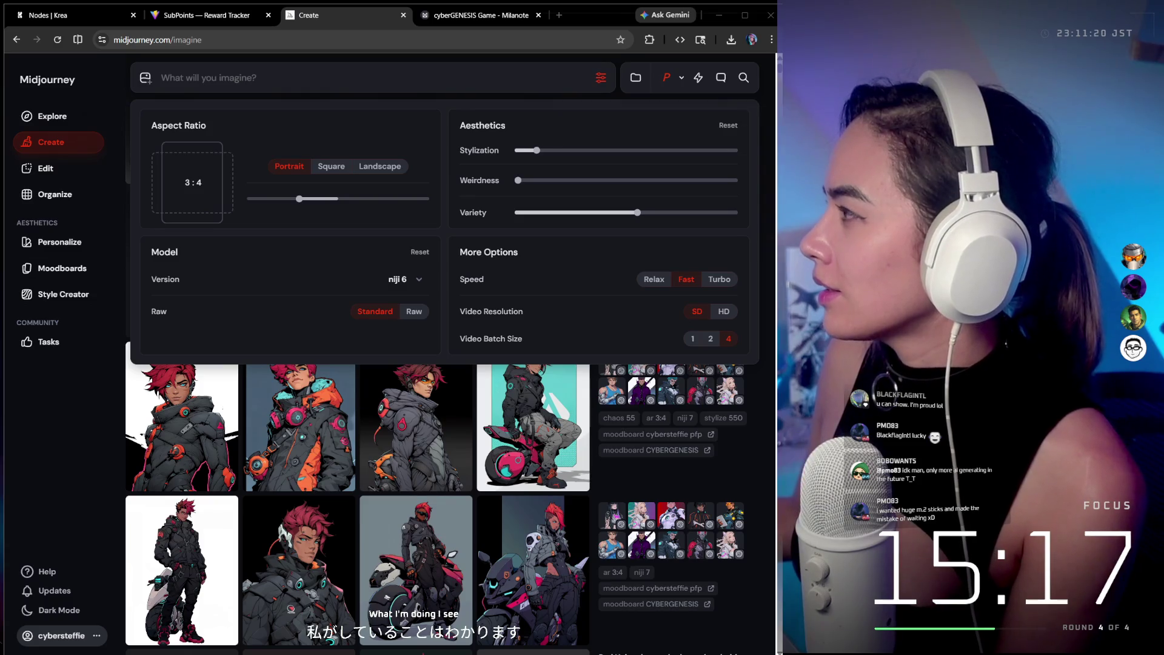
pyautogui.moveTo(775, 79)
pyautogui.mouseDown()
pyautogui.moveTo(505, 77)
pyautogui.moveTo(502, 96)
pyautogui.moveTo(520, 97)
pyautogui.mouseUp()
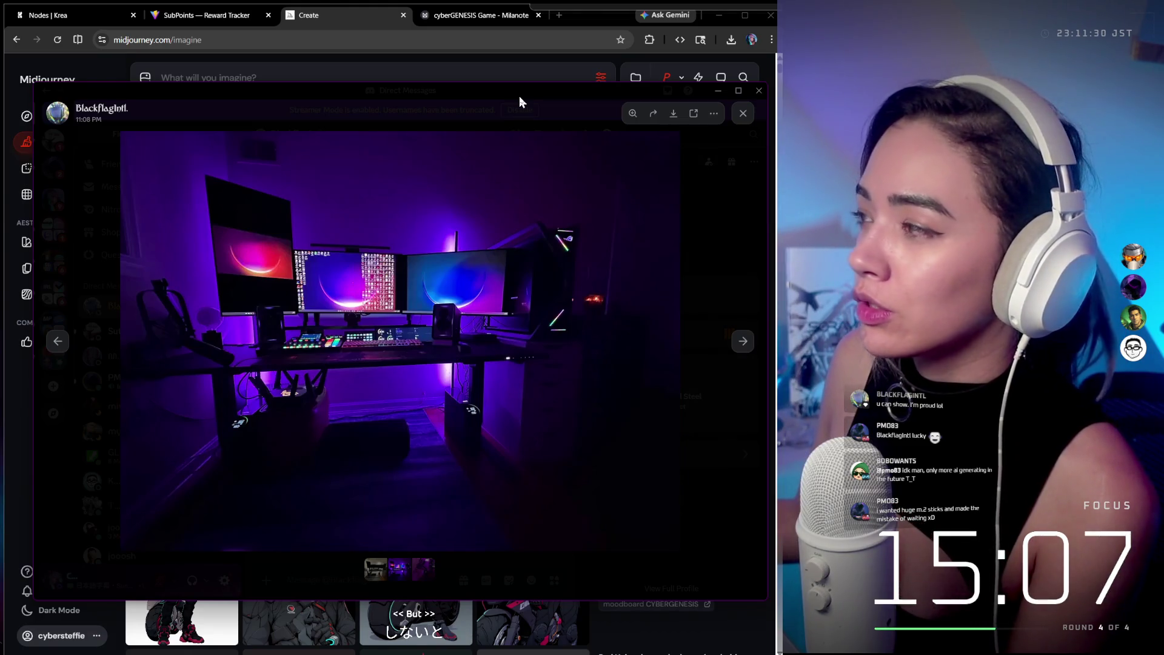
pyautogui.hotkey('alt', 'Tab')
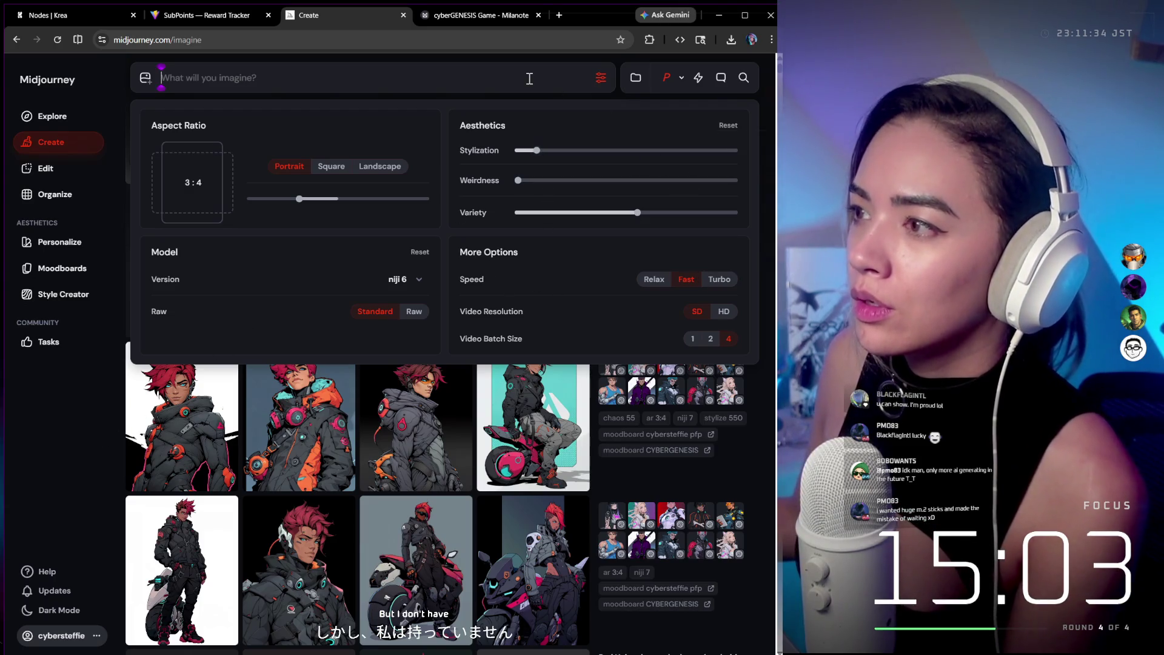
pyautogui.click(604, 83)
# Preview the top-right new image, then reload the earlier android prompt with its references.
pyautogui.scroll(5, 600, 296)
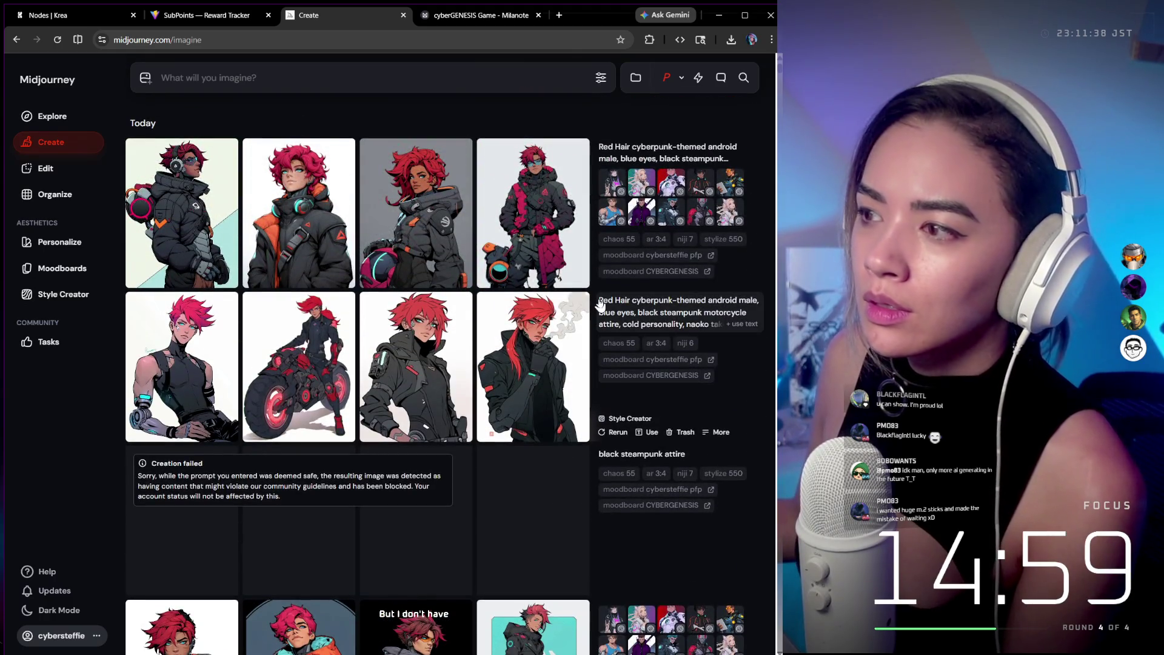
pyautogui.moveTo(544, 223)
pyautogui.click(542, 194)
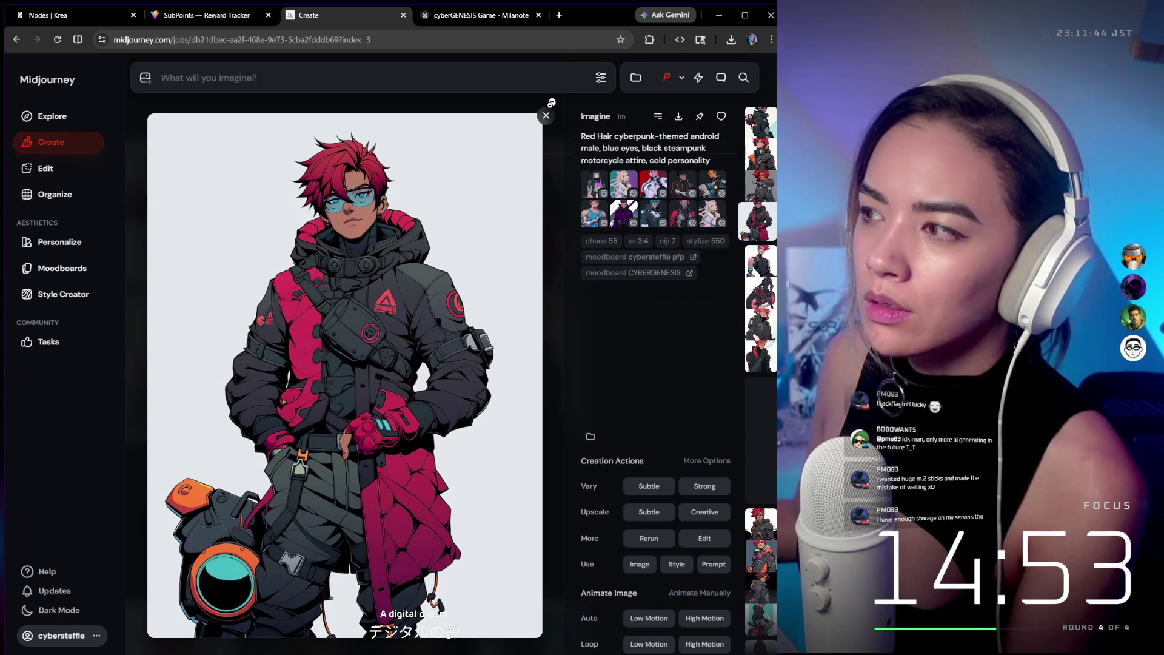
pyautogui.click(546, 116)
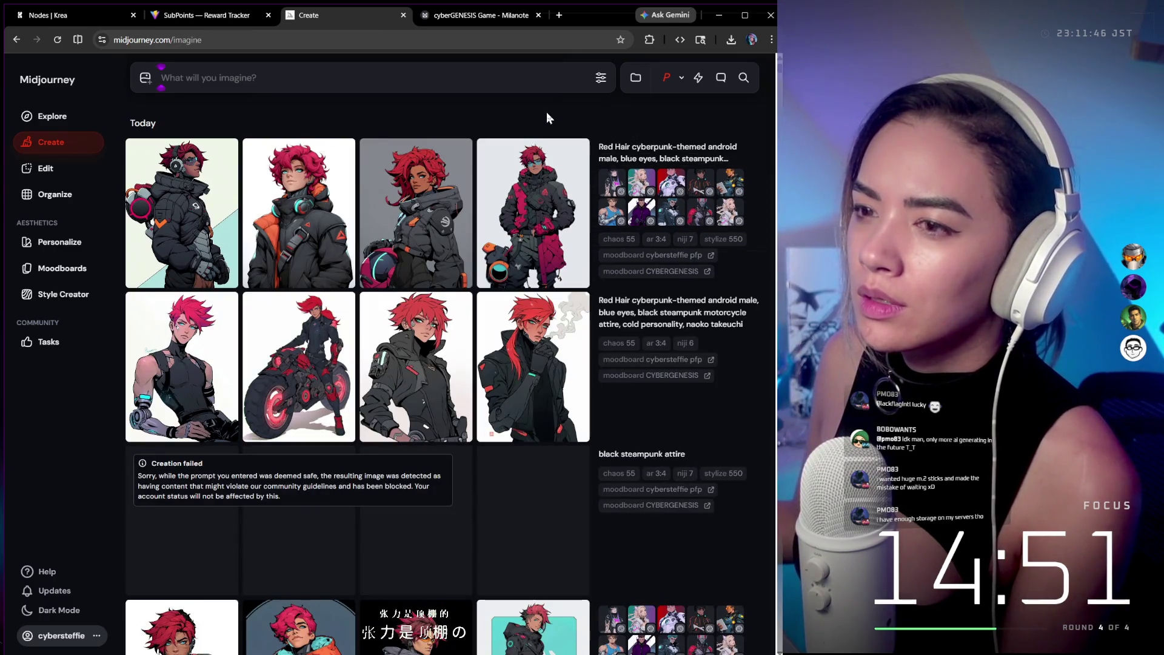
pyautogui.click(648, 277)
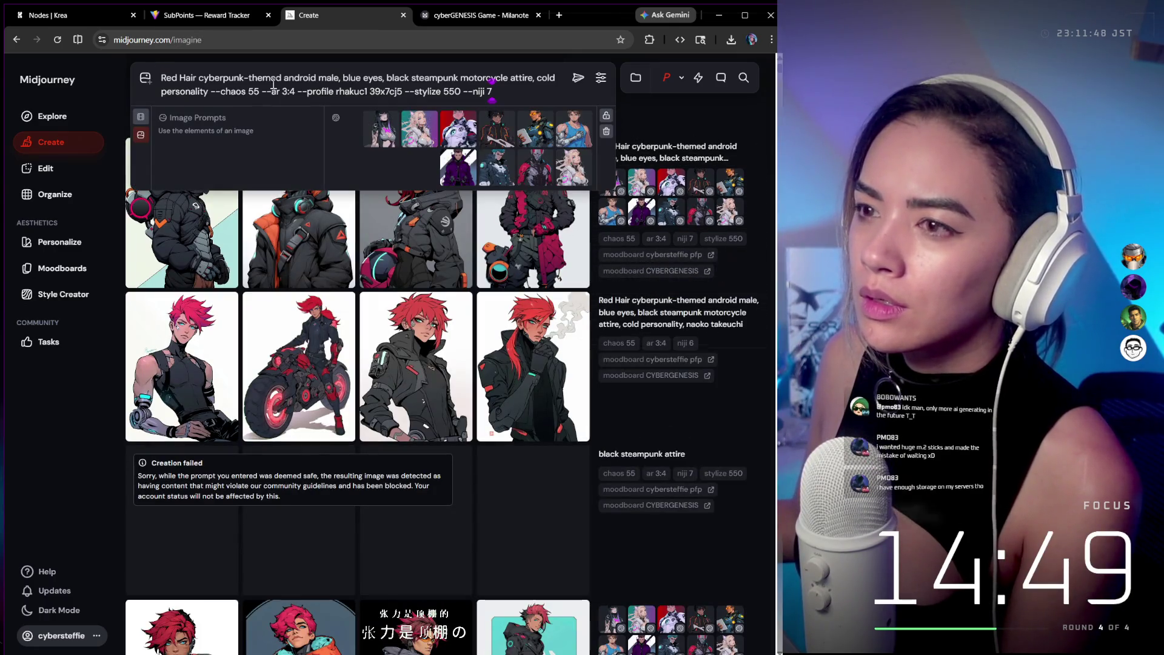
# Replace 'male' with 'man' in the android prompt and generate a new batch.
pyautogui.doubleClick(327, 77)
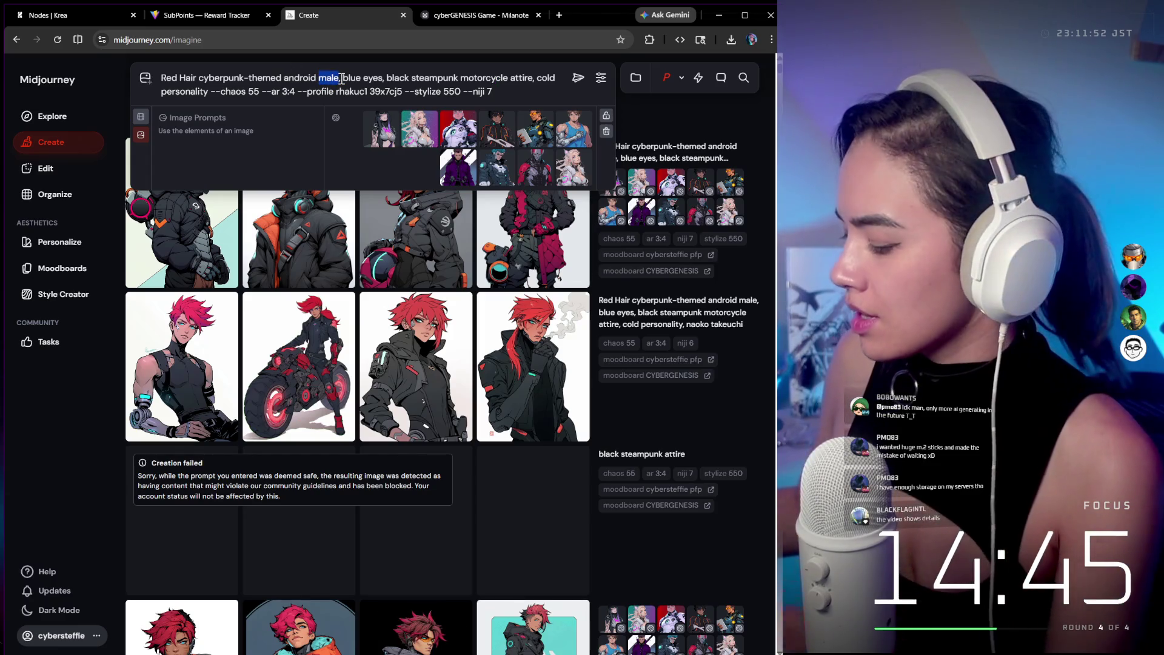
pyautogui.write('youn')
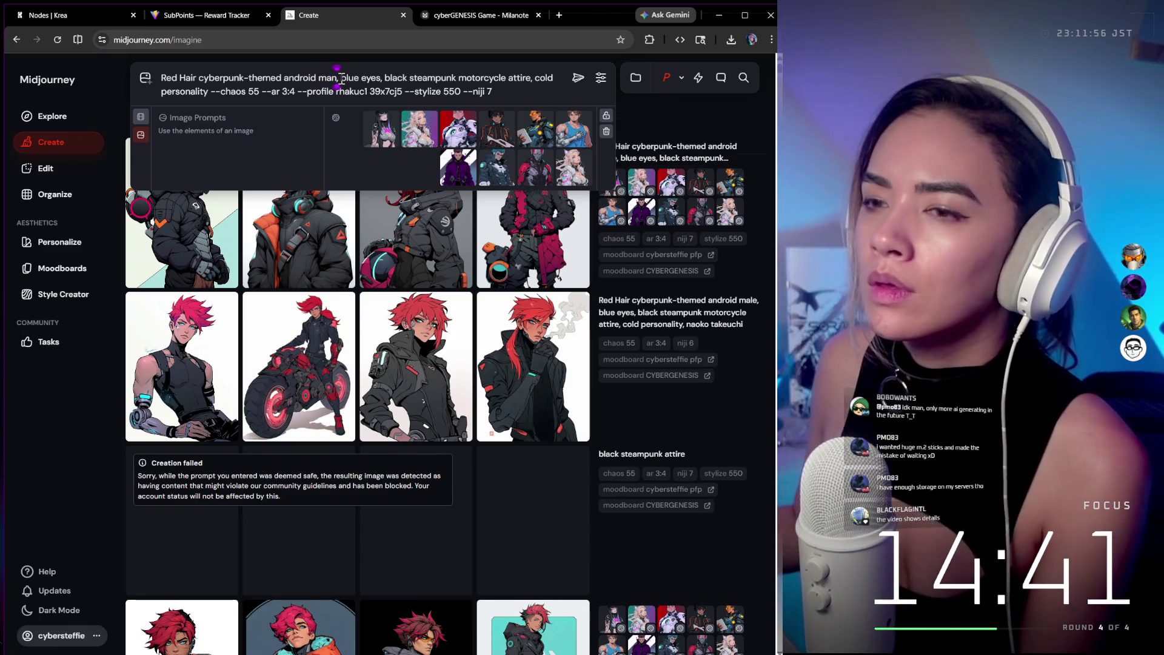
pyautogui.press('Return')
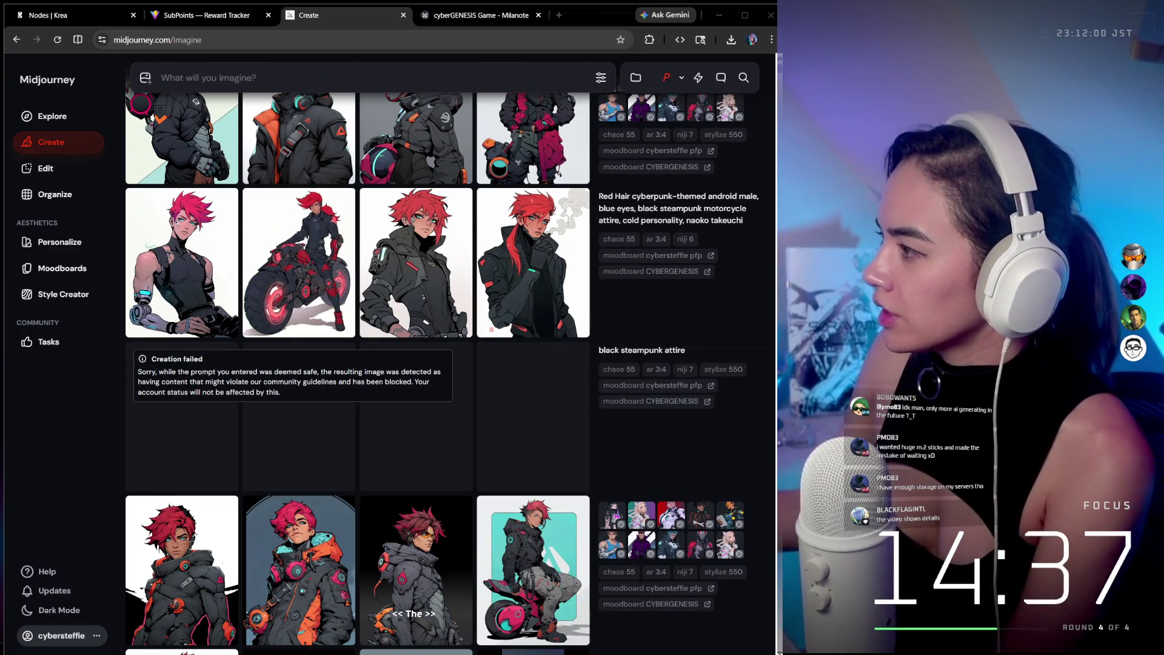
pyautogui.moveTo(777, 51)
pyautogui.mouseDown()
pyautogui.moveTo(609, 85)
pyautogui.moveTo(439, 95)
pyautogui.mouseUp()
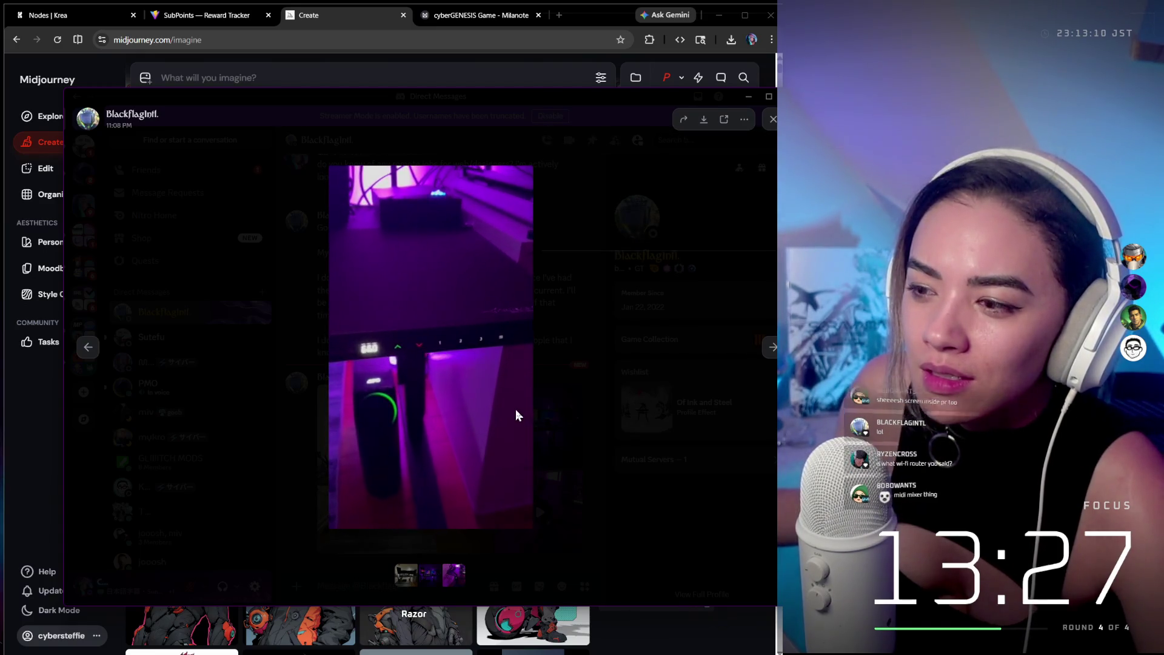
pyautogui.click(515, 415)
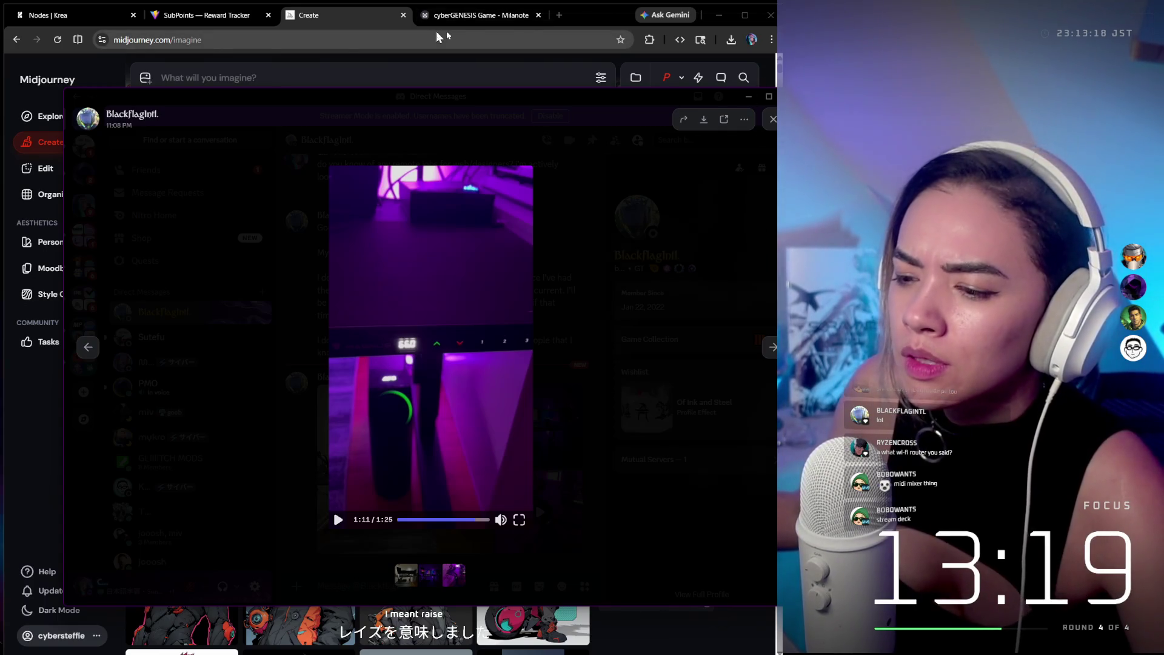
pyautogui.click(310, 20)
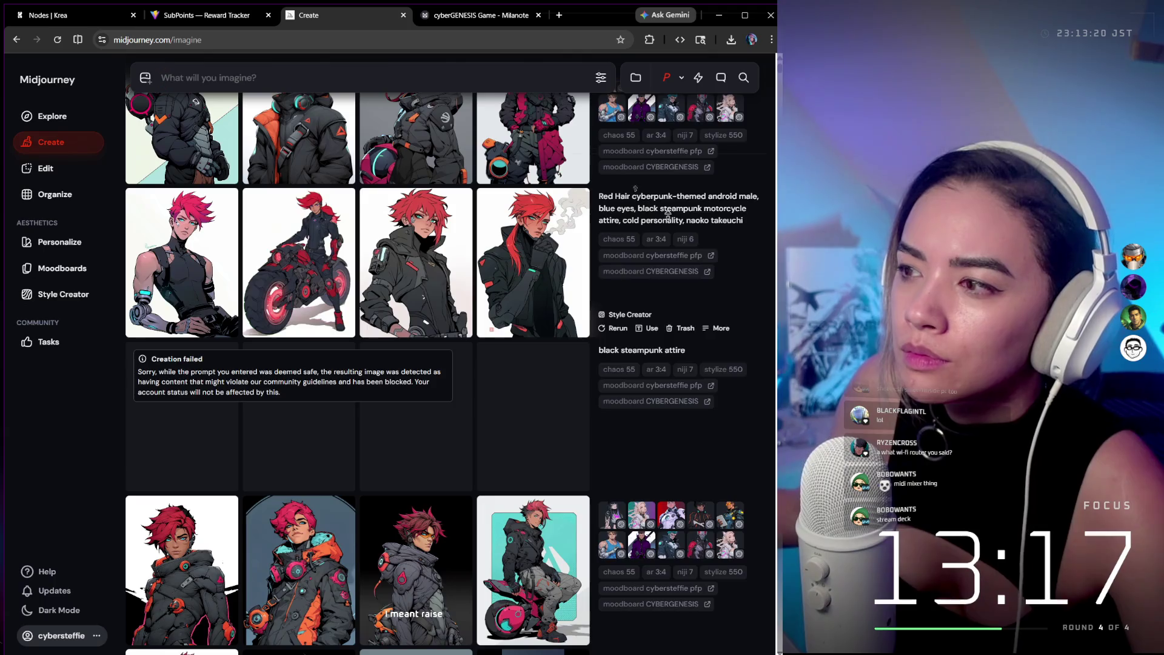
pyautogui.scroll(4, 465, 102)
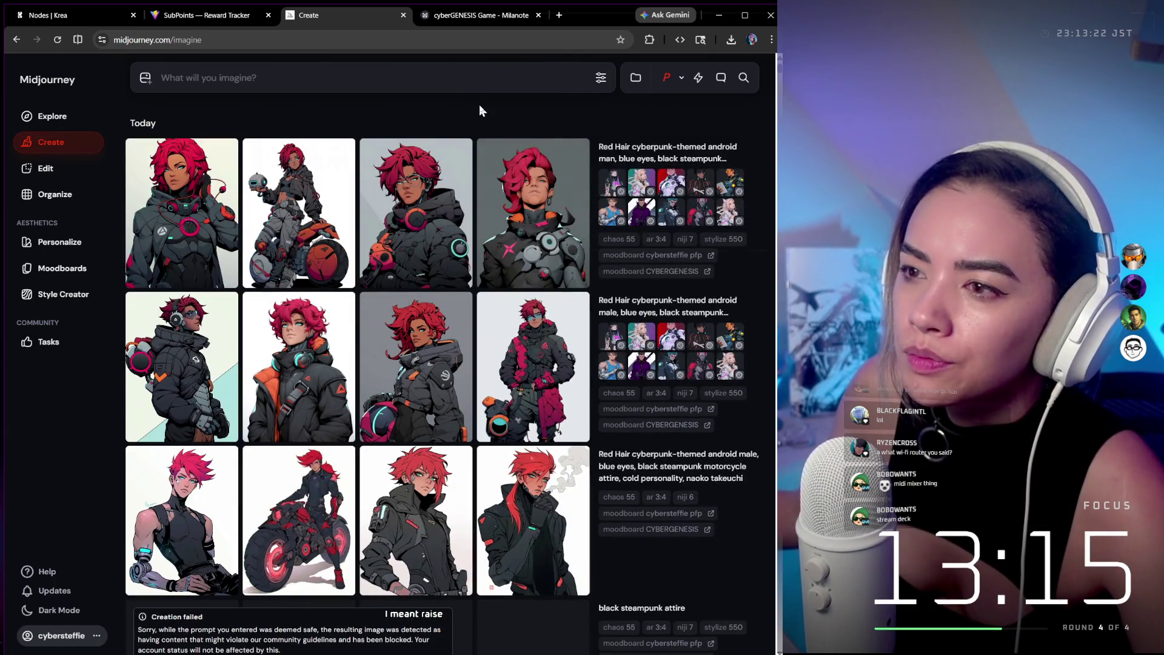
pyautogui.click(303, 187)
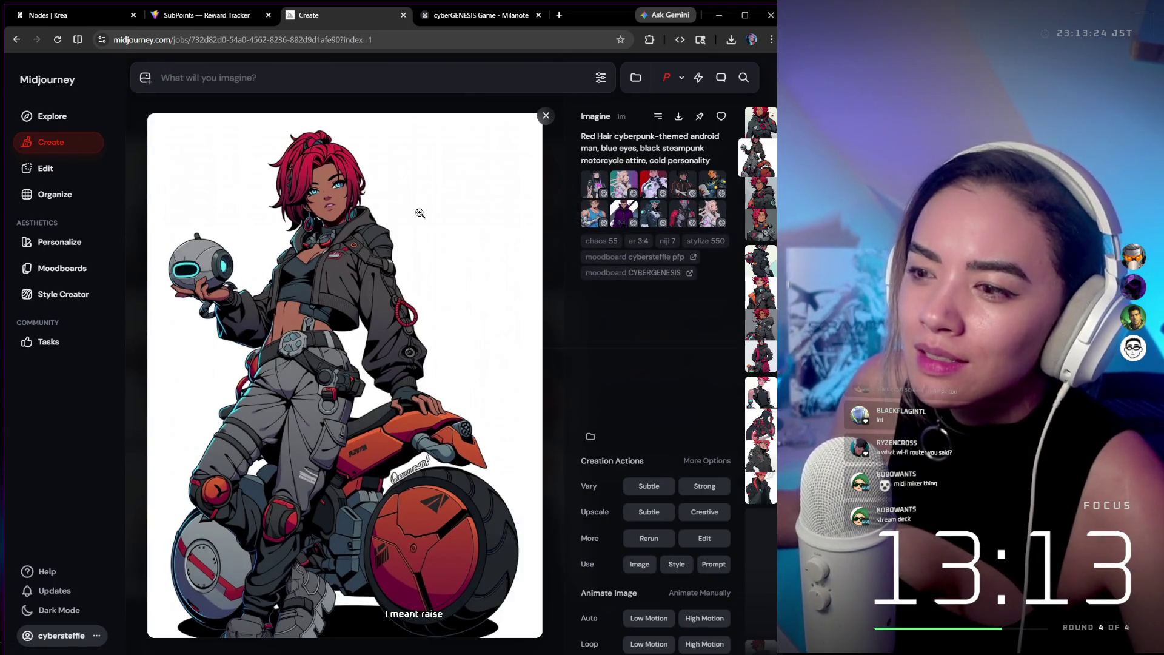
pyautogui.click(545, 117)
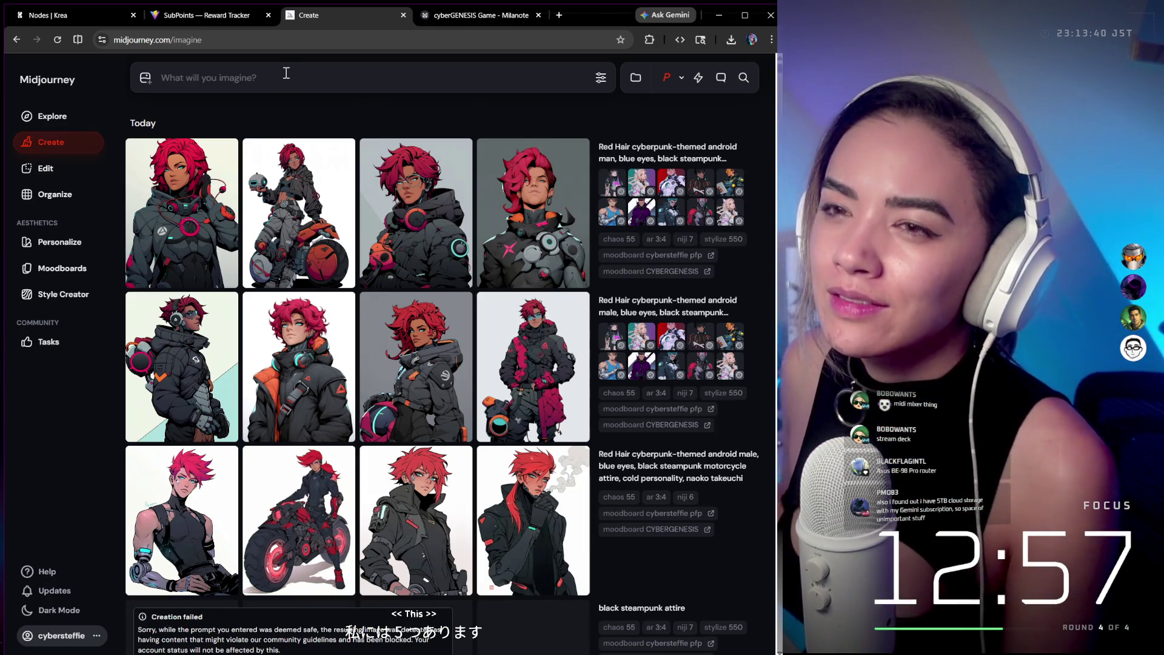
pyautogui.click(533, 352)
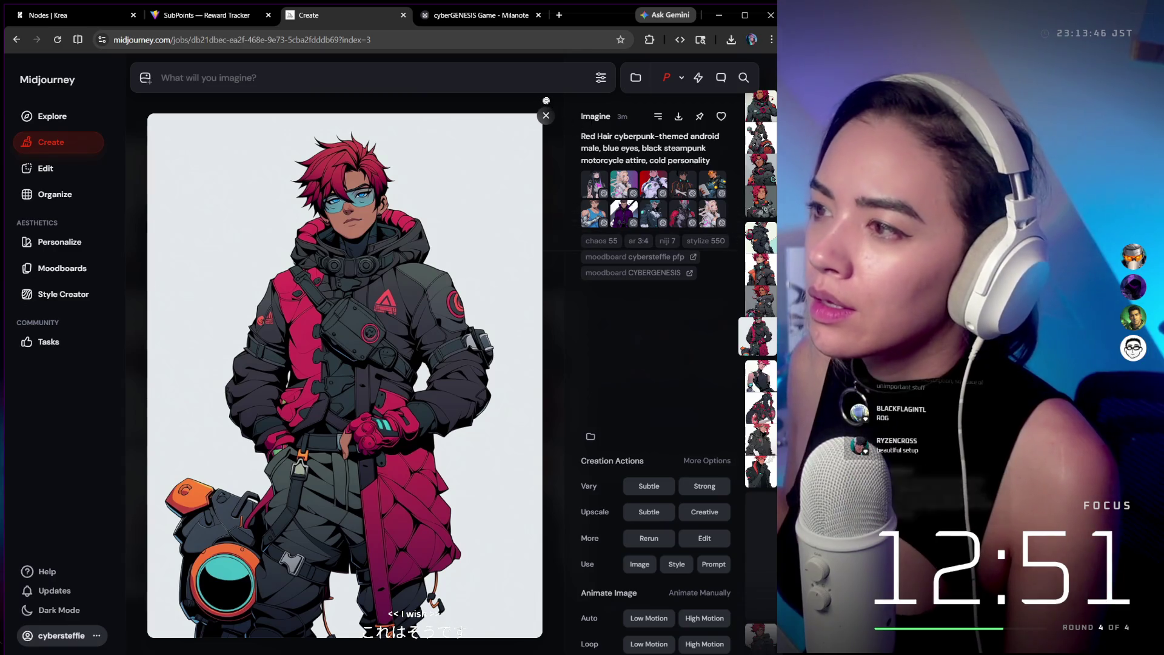
pyautogui.press('Escape')
pyautogui.click(682, 78)
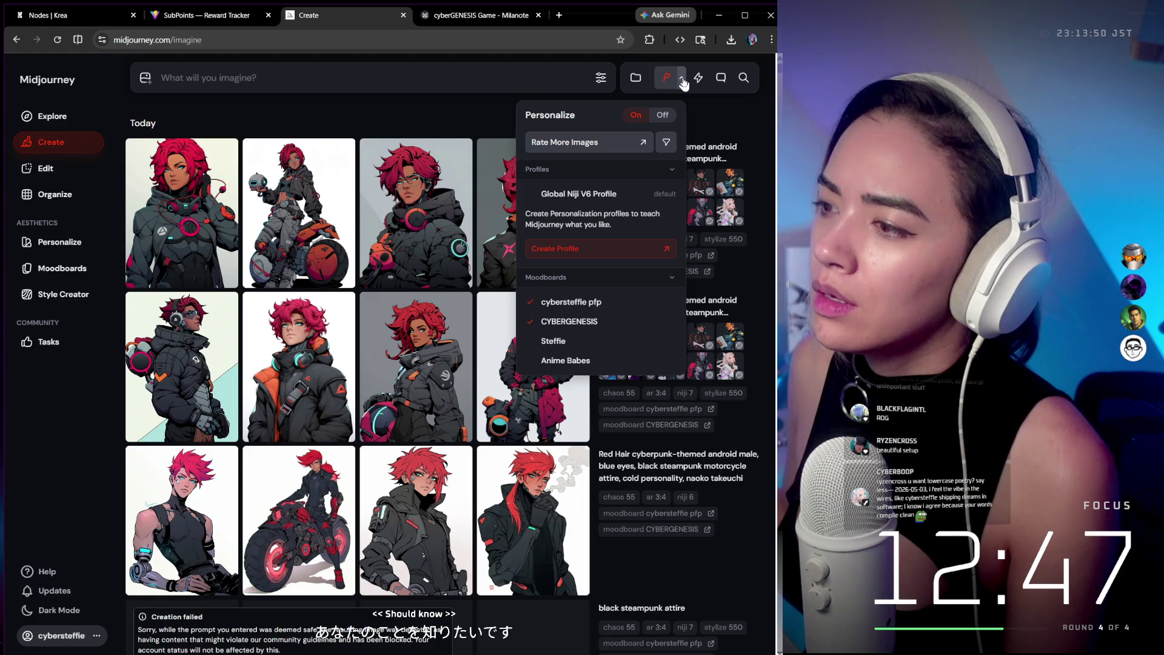
pyautogui.click(737, 120)
pyautogui.click(632, 76)
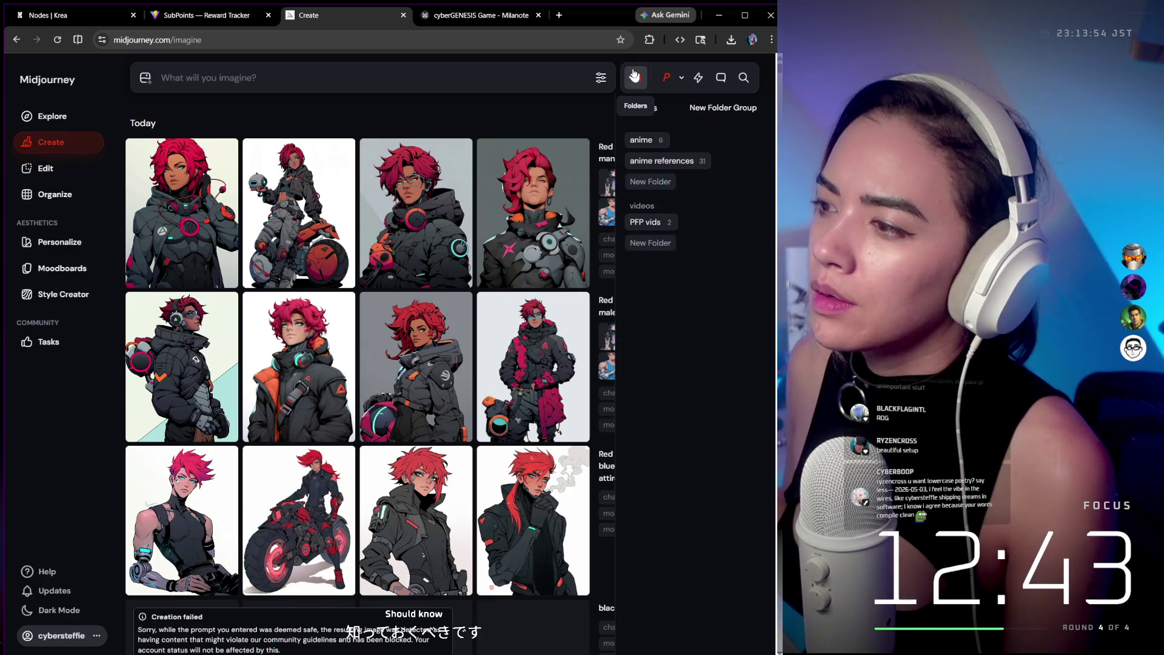
pyautogui.click(633, 75)
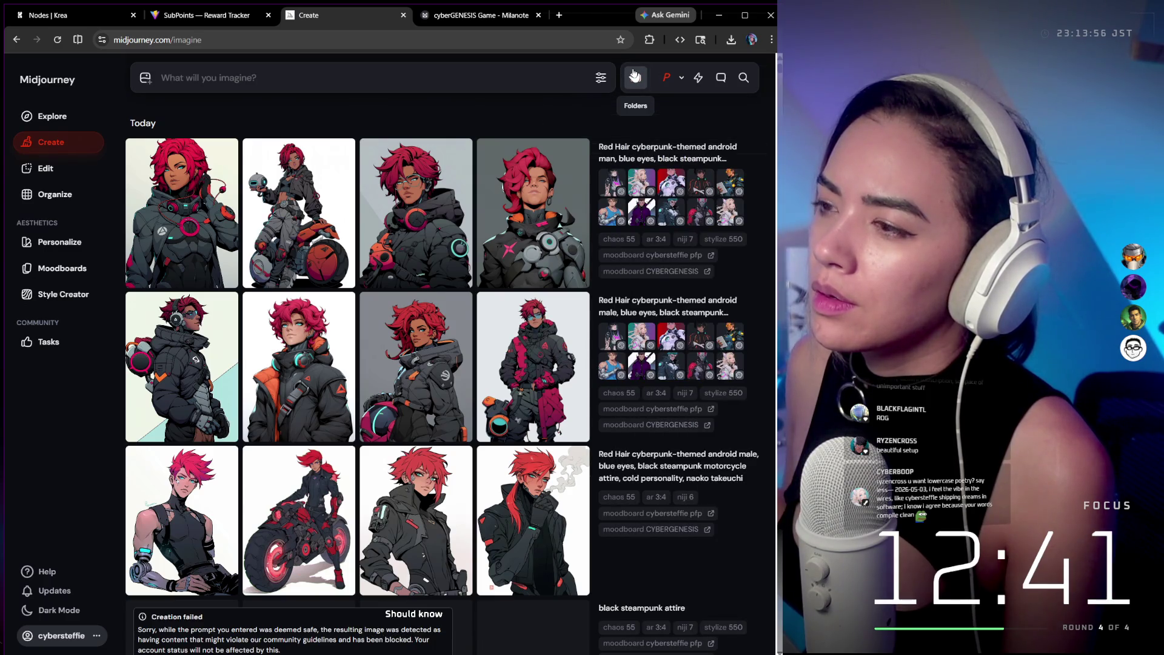
pyautogui.click(648, 278)
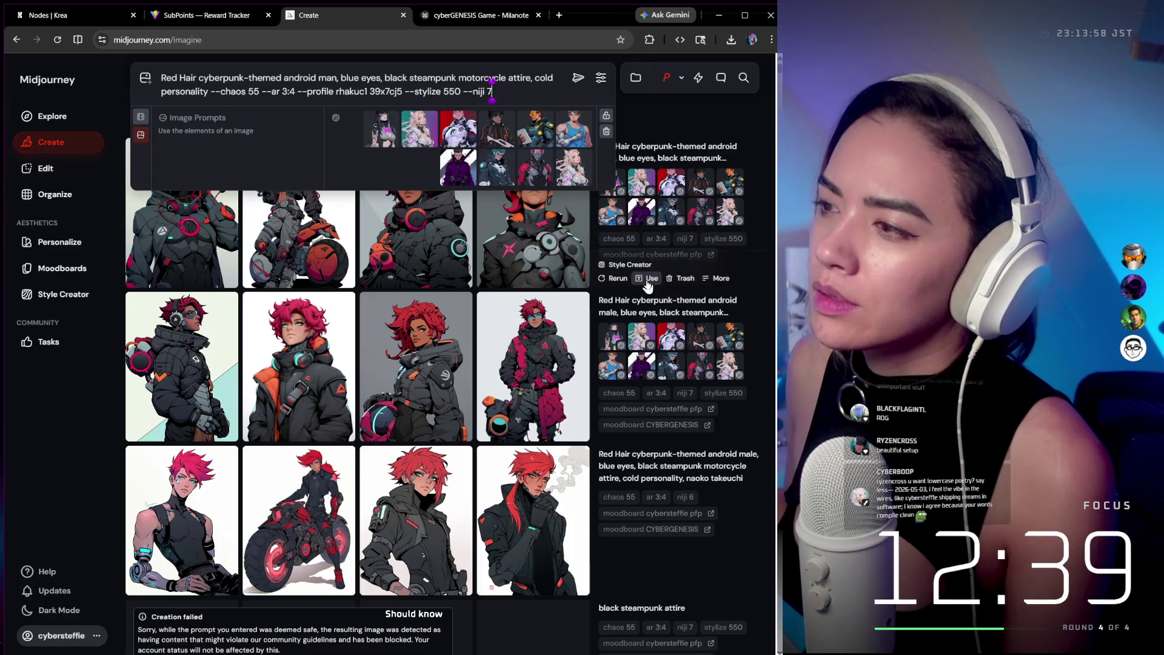
# Change 'man' to 'young man', drop the --chaos, --ar and --profile parameters, and submit.
pyautogui.doubleClick(330, 77)
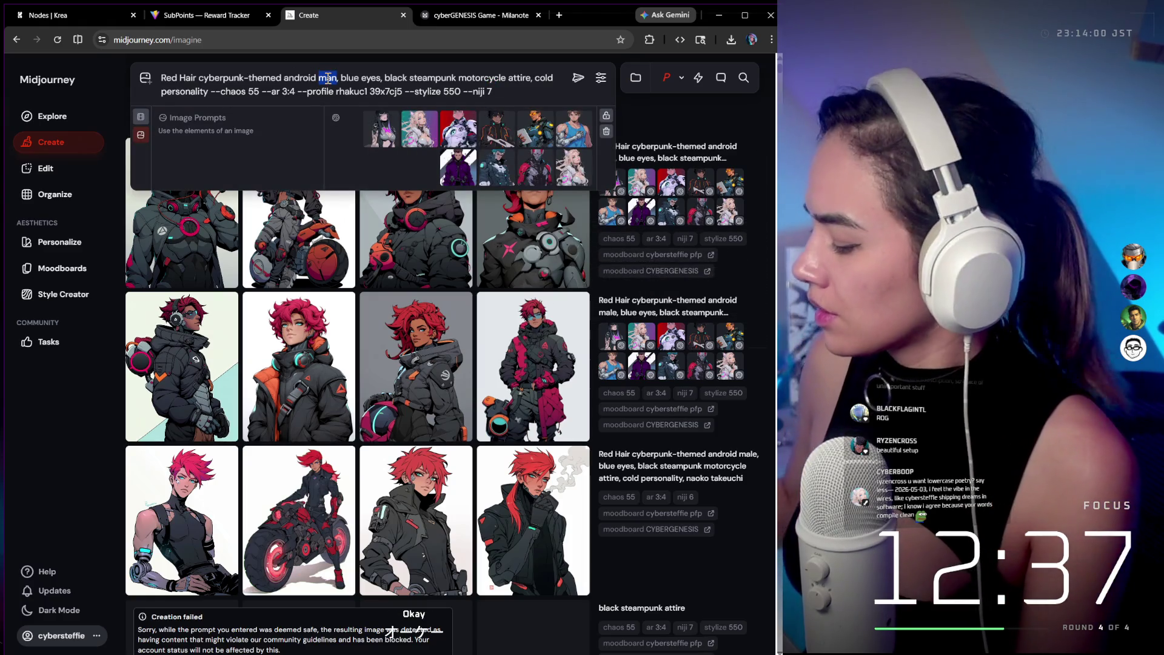
pyautogui.write('young man')
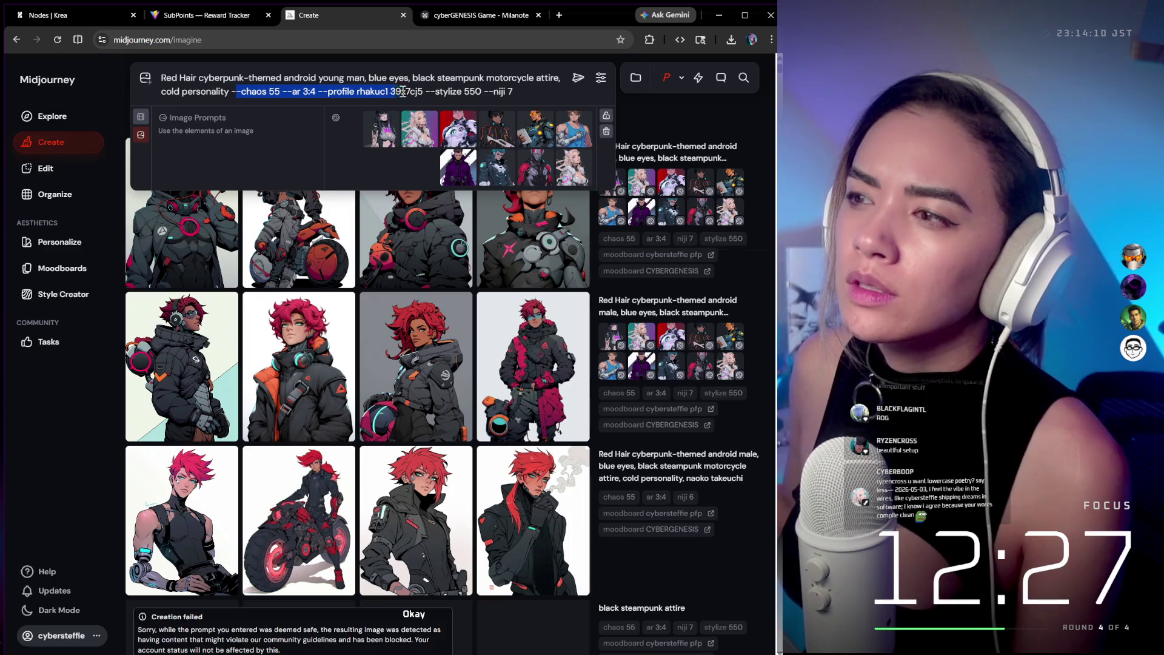
pyautogui.press('BackSpace')
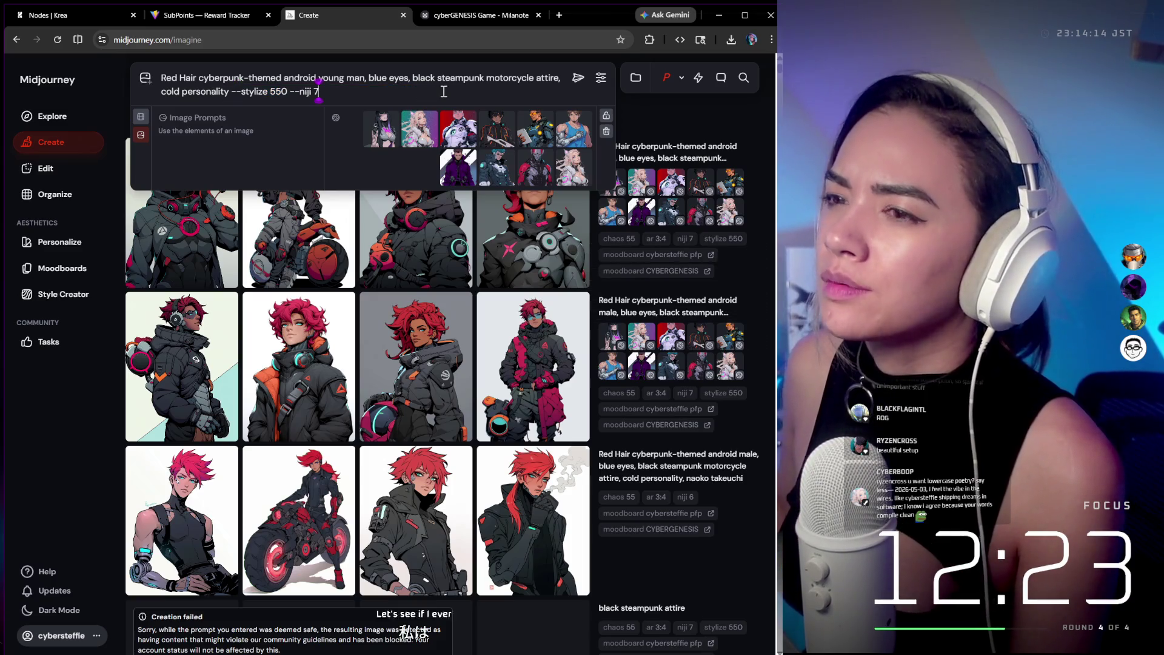
pyautogui.click(577, 78)
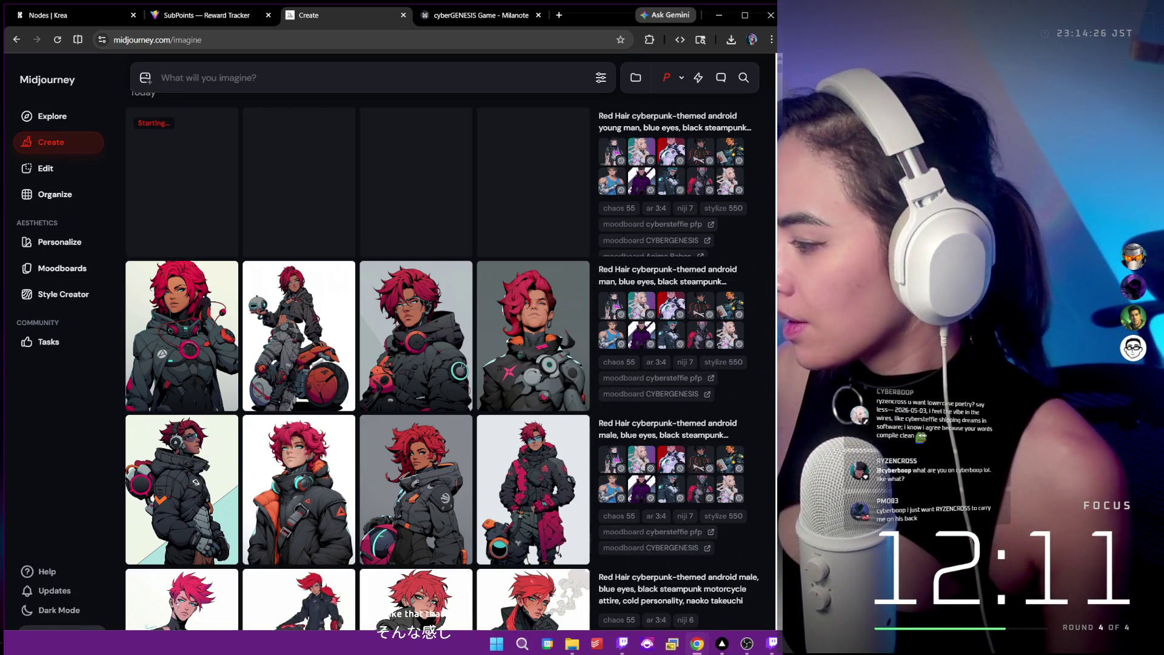
pyautogui.hotkey('alt', 'Tab')
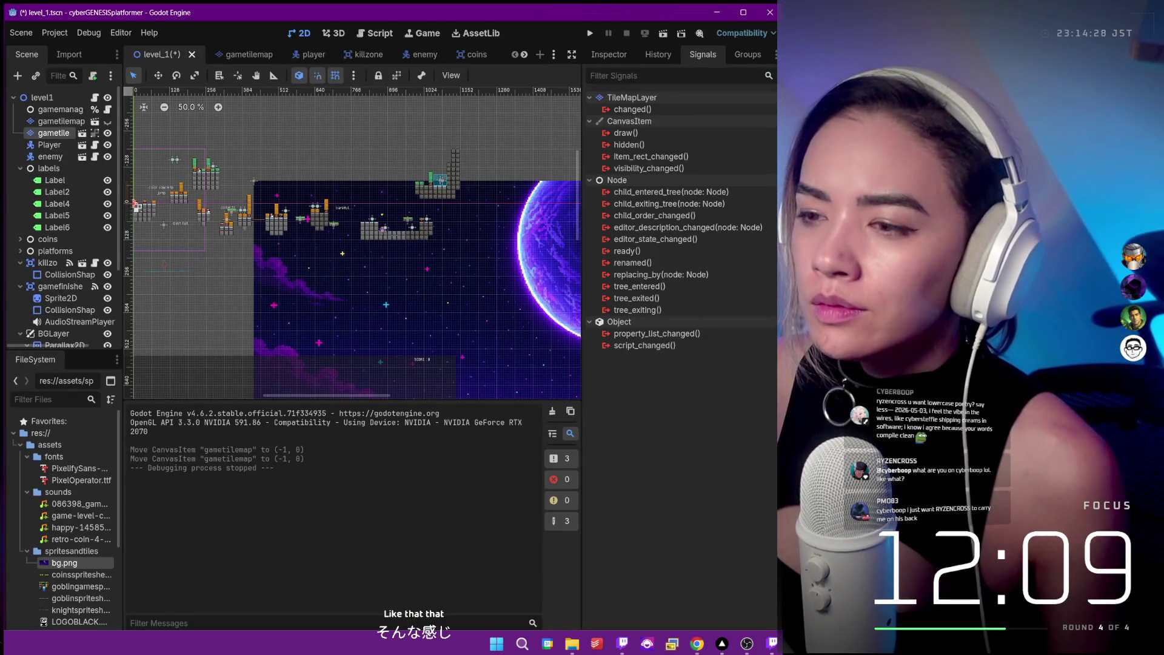
# Pan the level_1 view to the start area with jump hints, then bring Notion notes forward.
pyautogui.scroll(5, 369, 204)
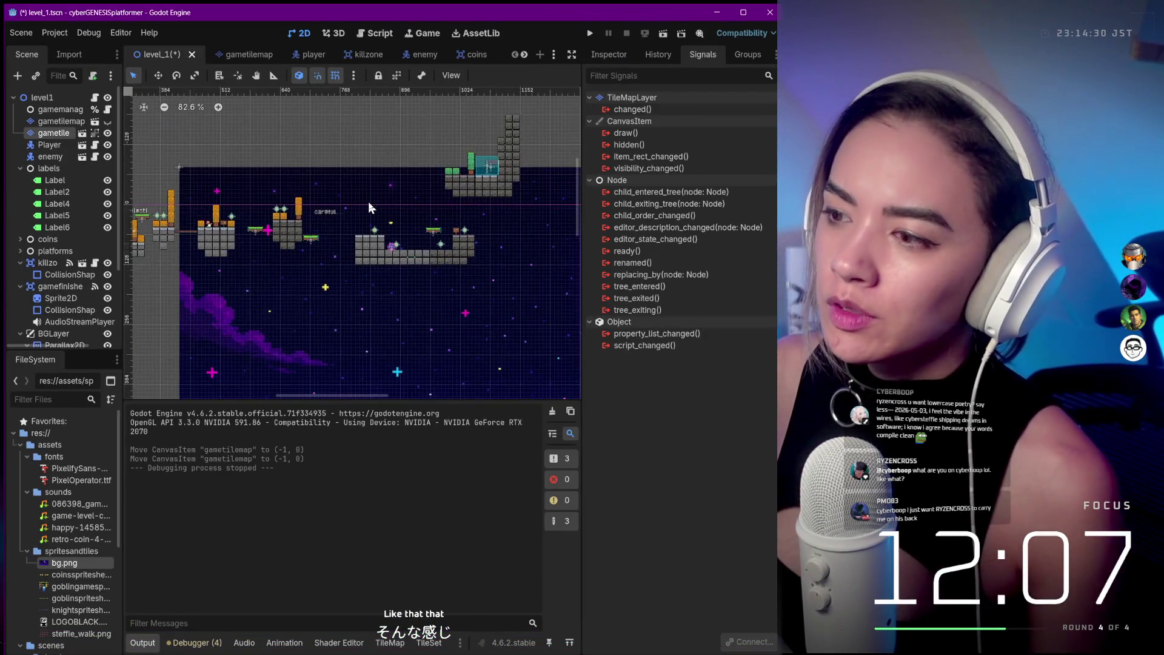
pyautogui.scroll(3, 217, 185)
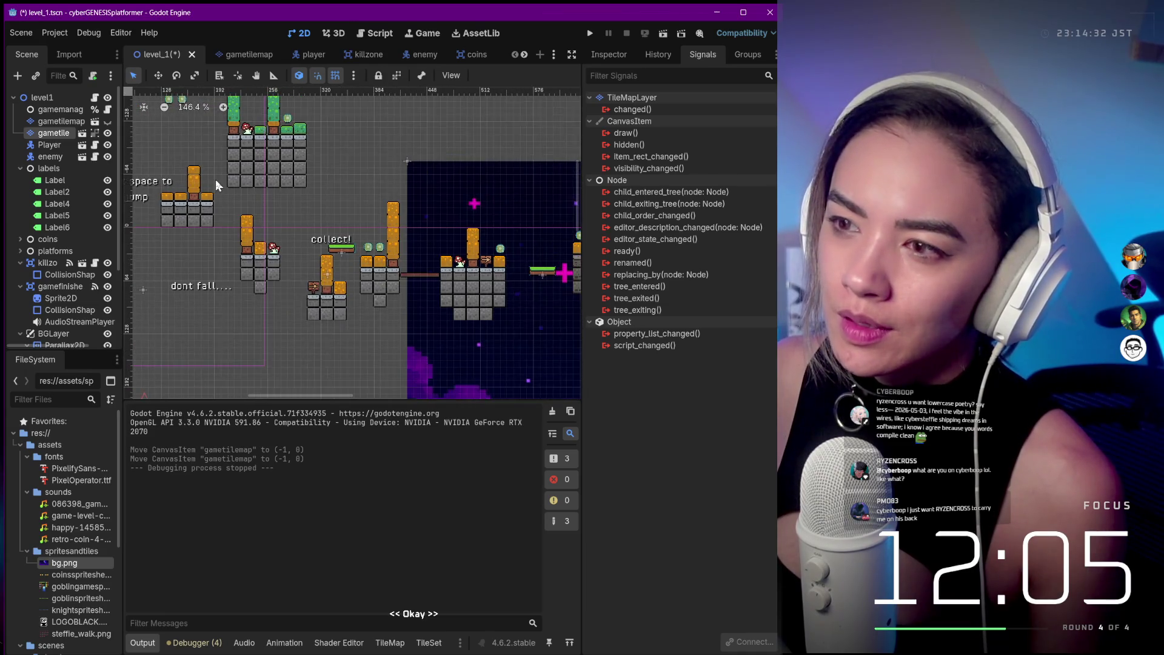
pyautogui.scroll(-1, 217, 185)
pyautogui.moveTo(217, 185)
pyautogui.mouseDown()
pyautogui.moveTo(428, 230)
pyautogui.moveTo(459, 263)
pyautogui.mouseUp()
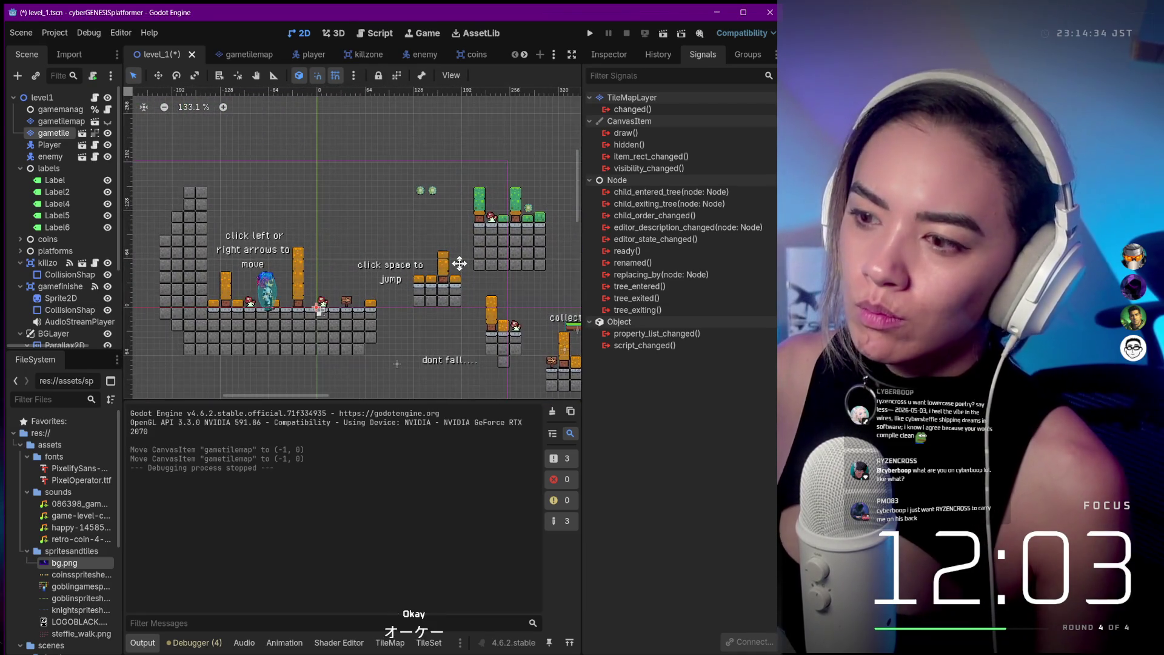
pyautogui.moveTo(630, 652)
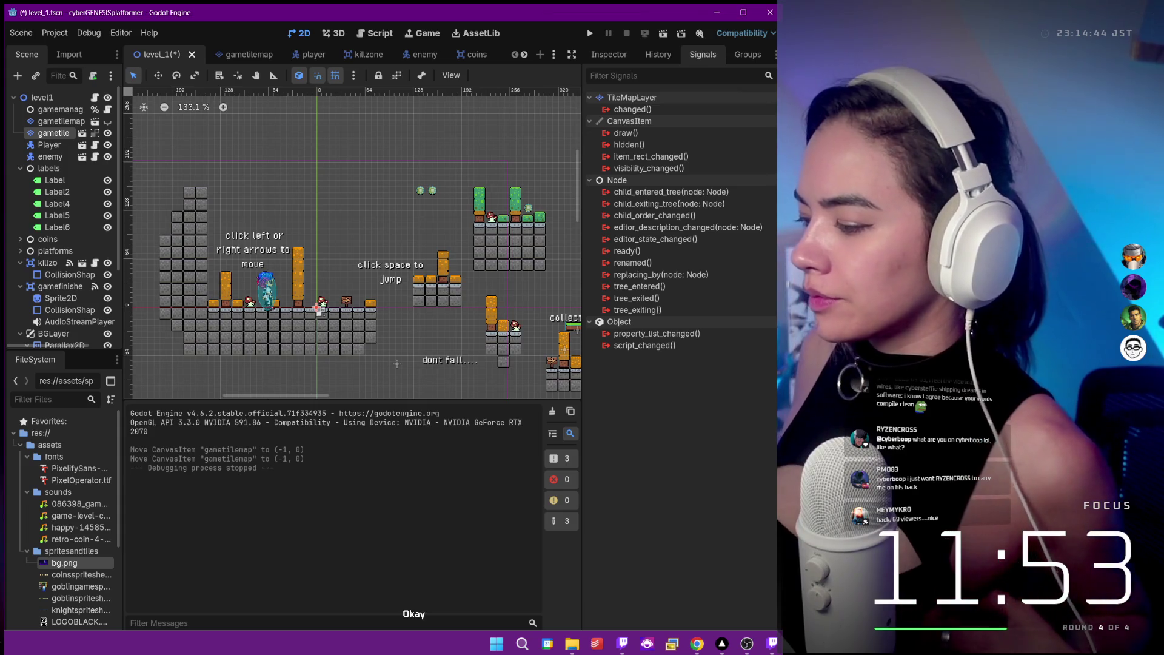
pyautogui.hotkey('alt', 'Tab')
pyautogui.moveTo(728, 156); pyautogui.dragTo(272, 88)
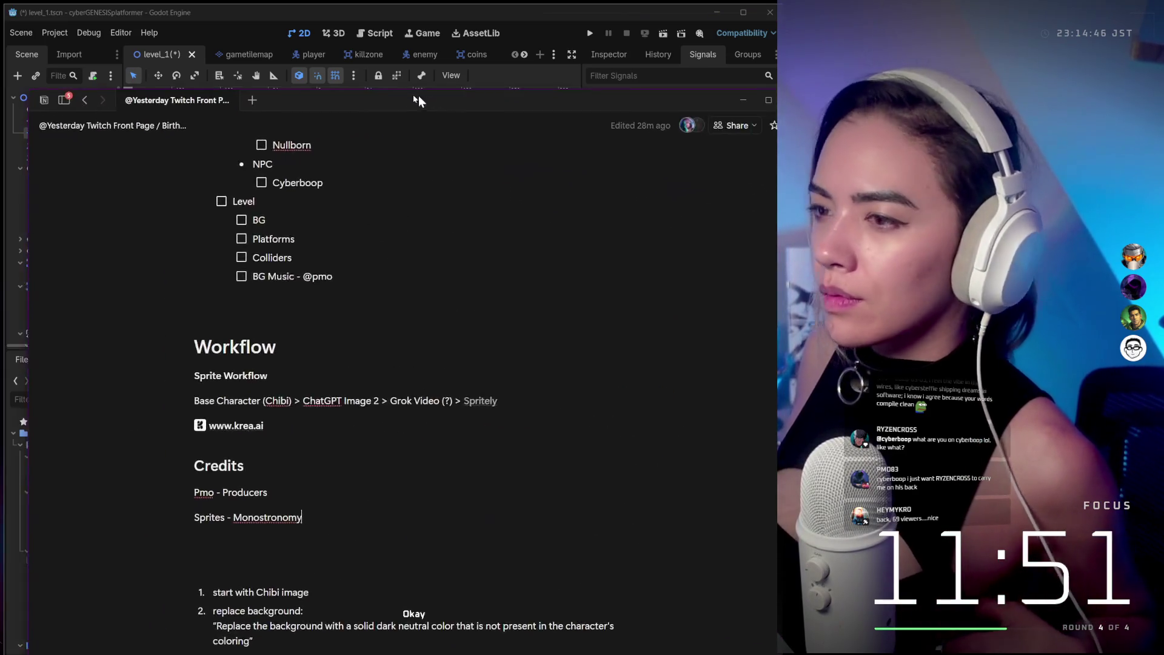
# Snap the Notion window to the left and add a --- divider under Credits.
pyautogui.moveTo(622, 90)
pyautogui.mouseDown()
pyautogui.moveTo(385, 205)
pyautogui.moveTo(14, 297)
pyautogui.mouseUp()
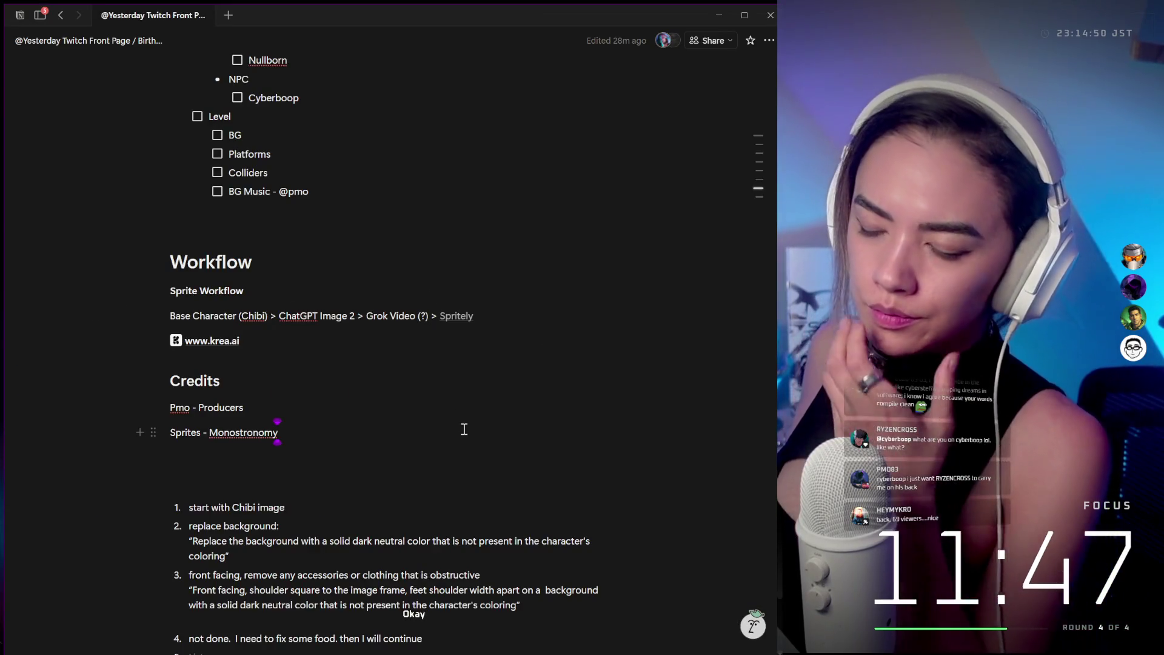
pyautogui.click(262, 384)
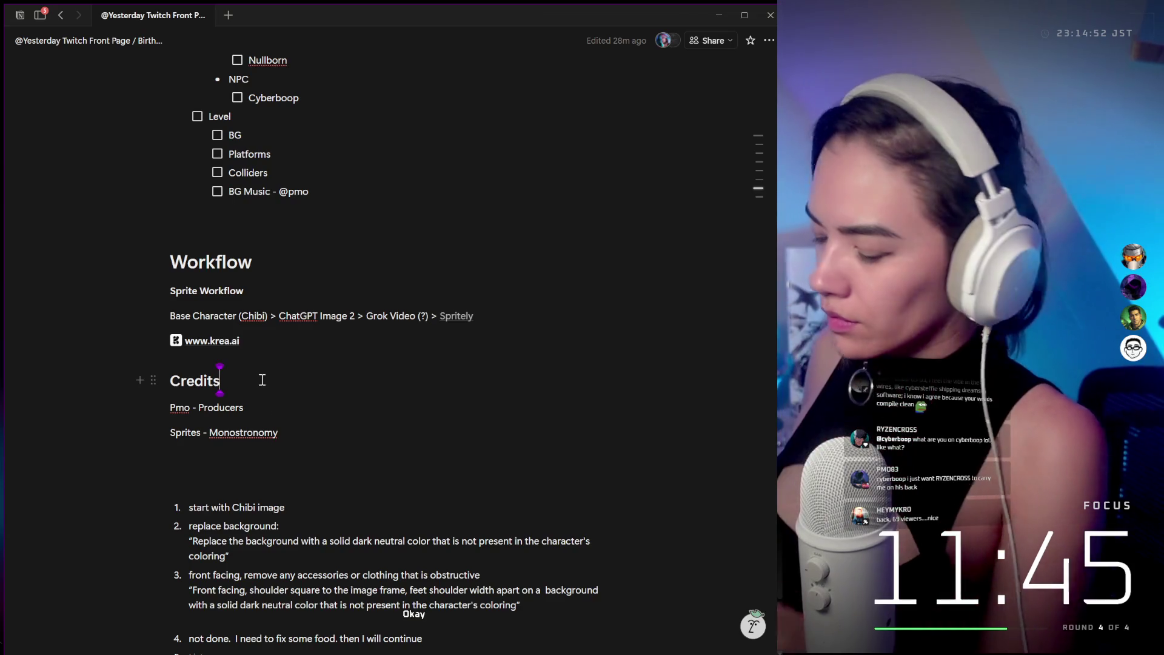
pyautogui.press('Return')
pyautogui.write('---')
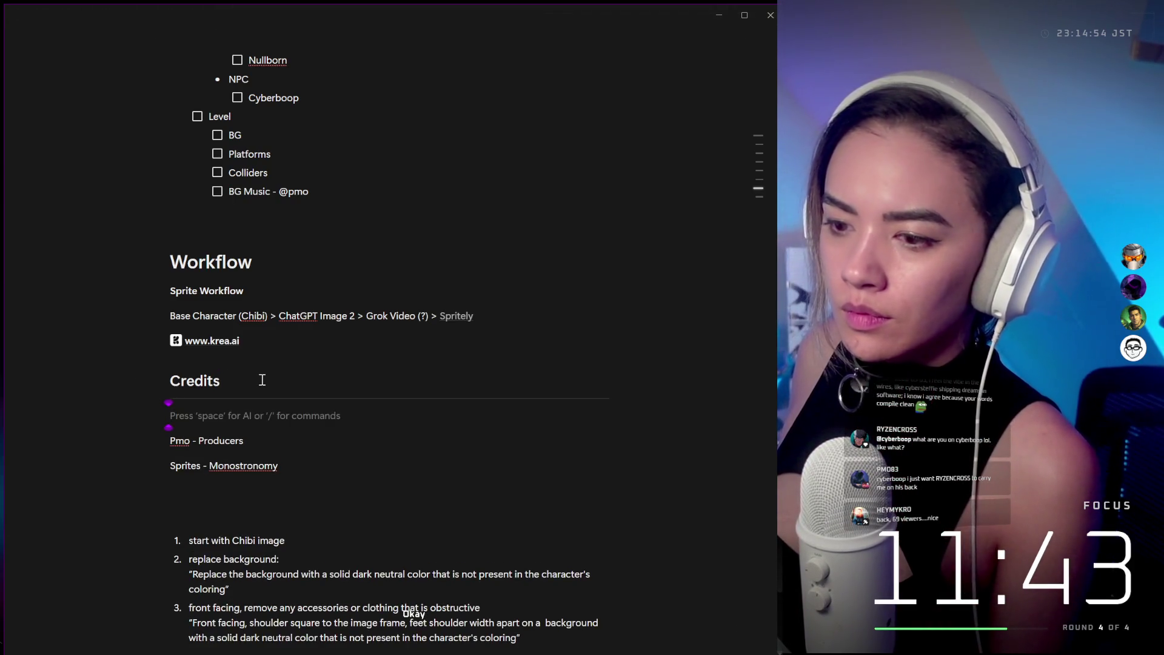
pyautogui.press('BackSpace')
# Add a divider line beneath the Workflow heading.
pyautogui.click(274, 266)
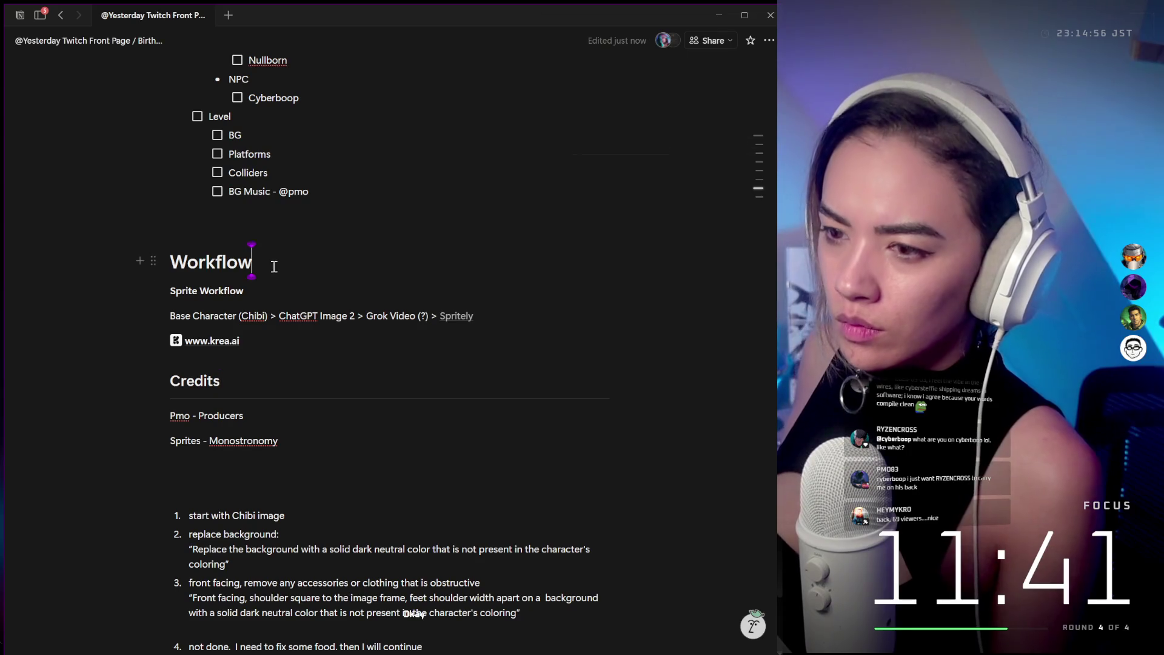
pyautogui.press('Return')
pyautogui.write('--')
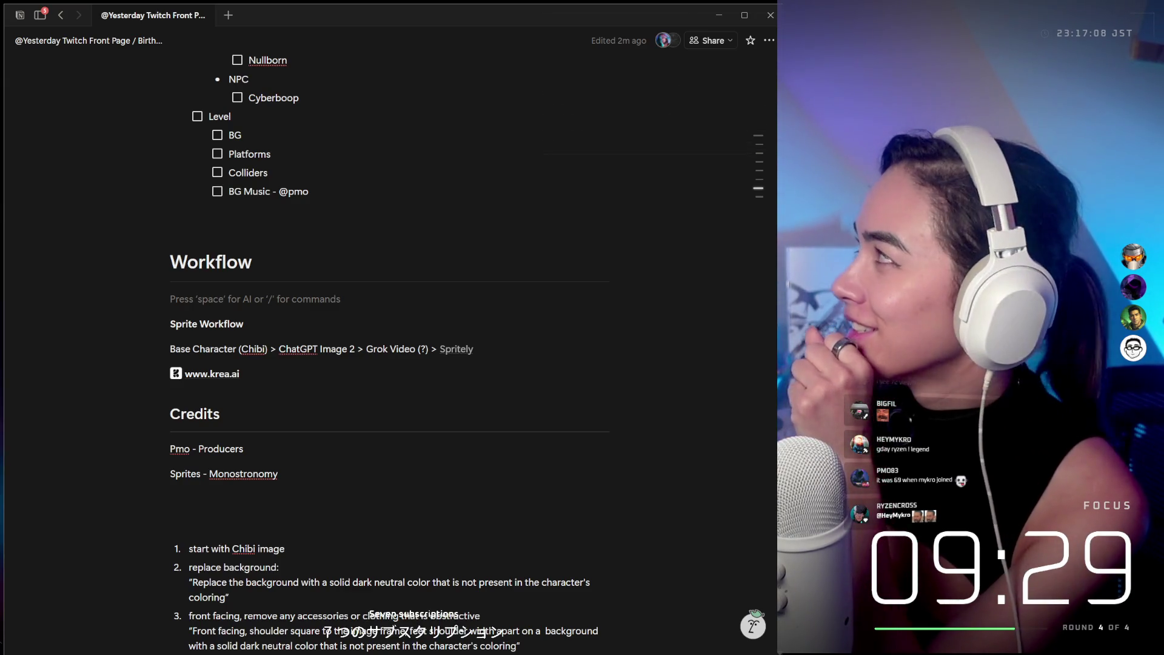
# Bring the Seedream 4.0 browser page over the Notion sprite-workflow notes.
pyautogui.moveTo(746, 243)
pyautogui.mouseDown()
pyautogui.moveTo(636, 195)
pyautogui.moveTo(542, 59)
pyautogui.mouseUp()
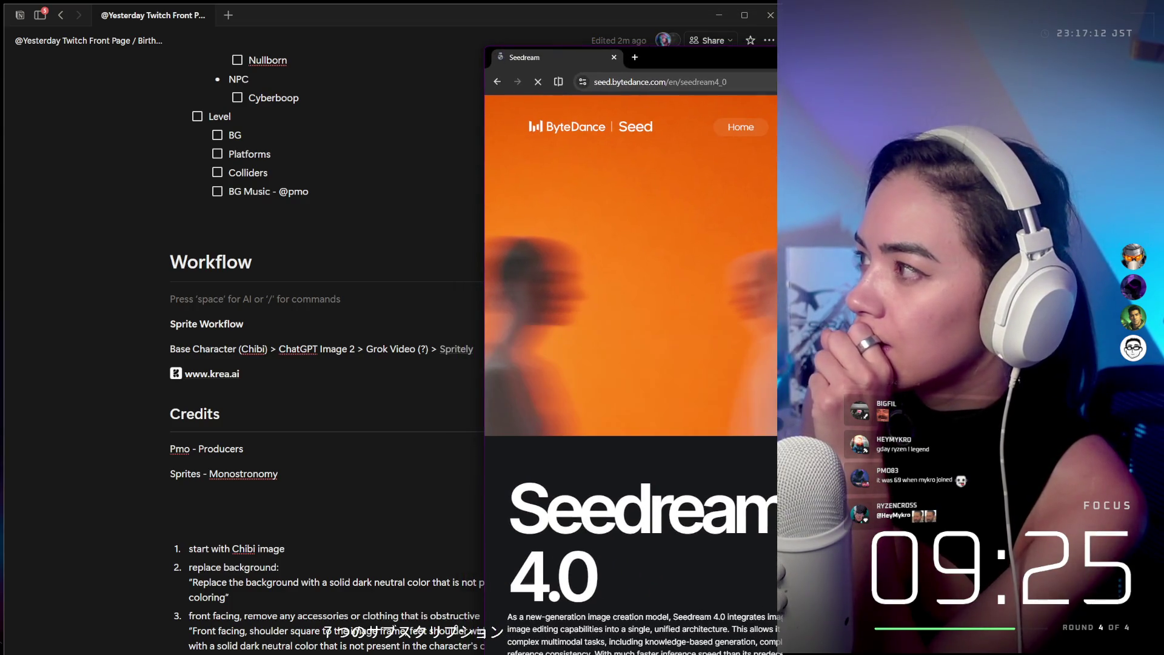
# Skim the Seedream 4.0 page, then return to the ByteDance Seed home page.
pyautogui.scroll(-10, 520, 309)
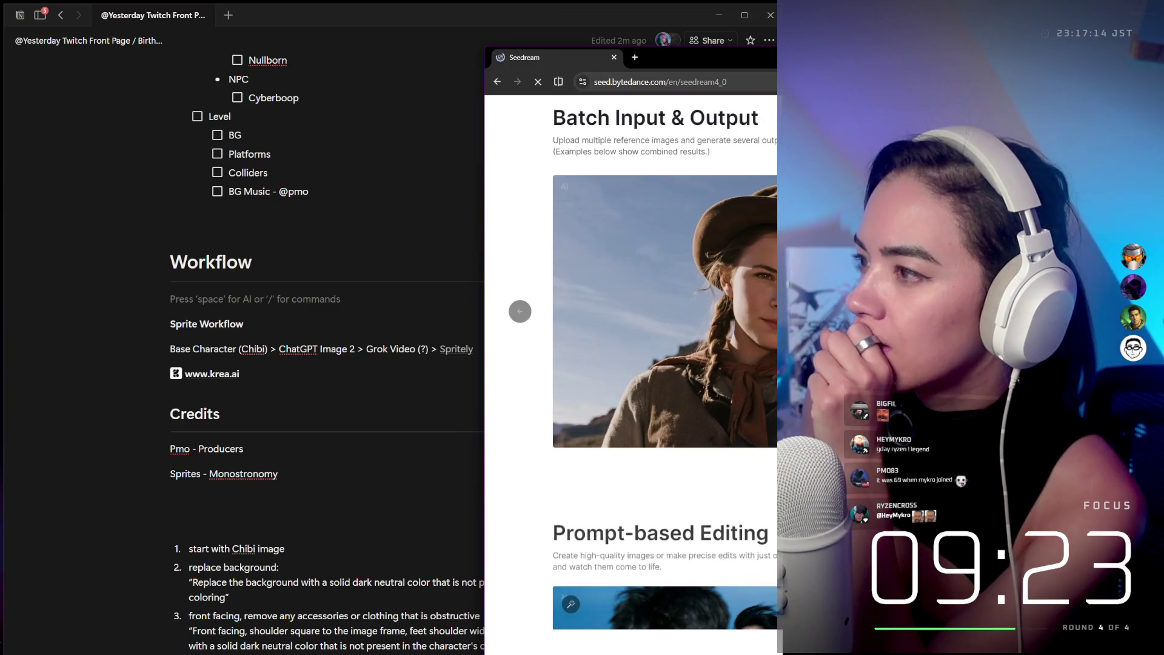
pyautogui.scroll(15, 519, 309)
pyautogui.scroll(-10, 520, 376)
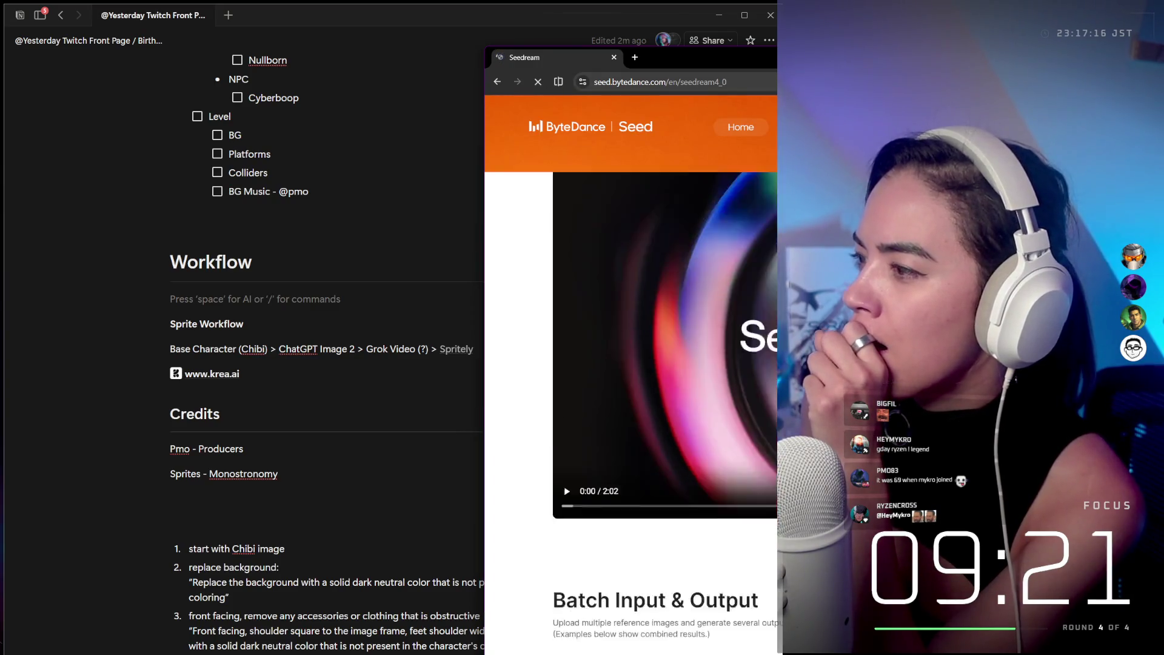
pyautogui.scroll(-2, 519, 559)
pyautogui.scroll(15, 519, 559)
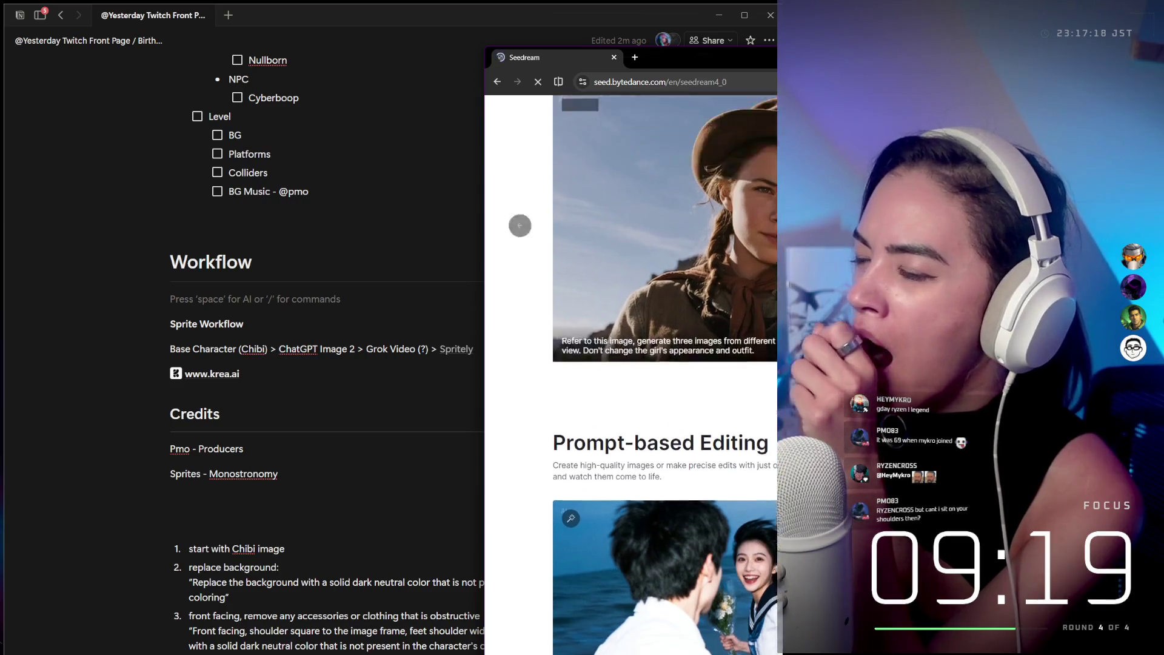
pyautogui.click(631, 134)
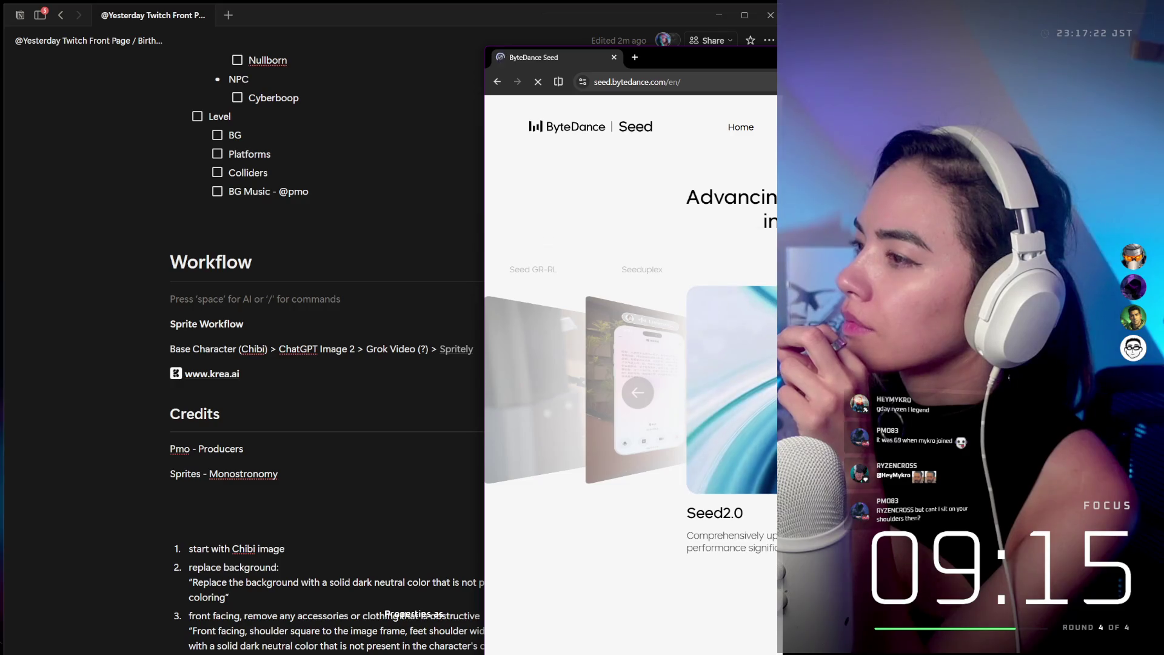
# Open the Seed2.0 page in a new tab and scroll through it.
pyautogui.click(715, 513)
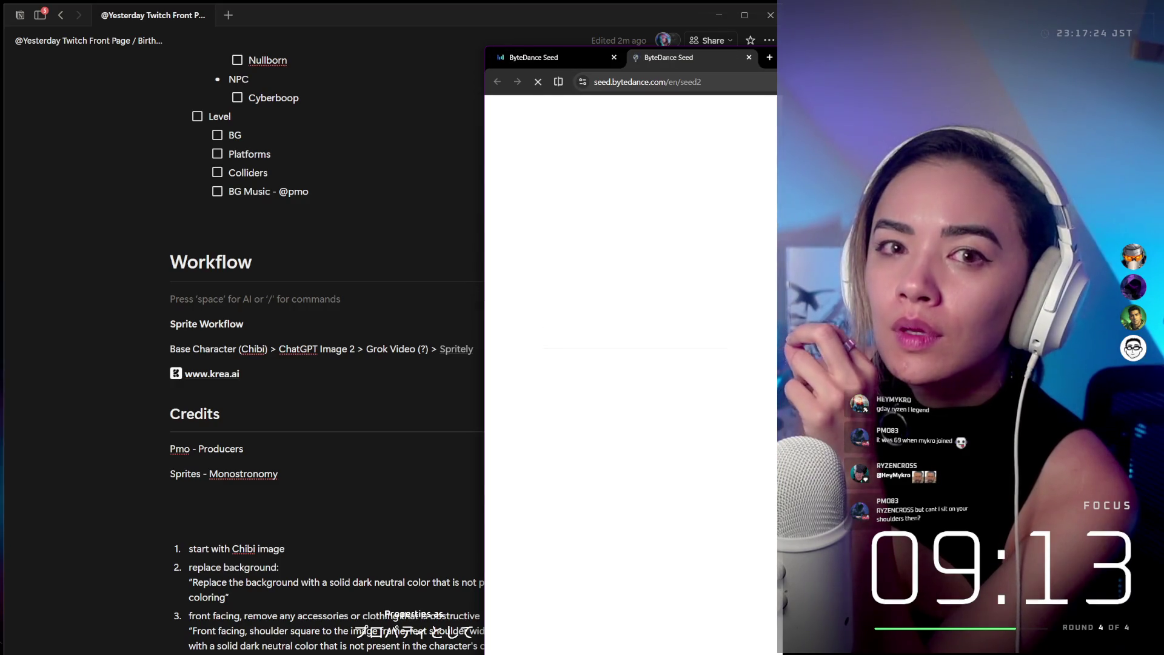
pyautogui.scroll(-6, 630, 364)
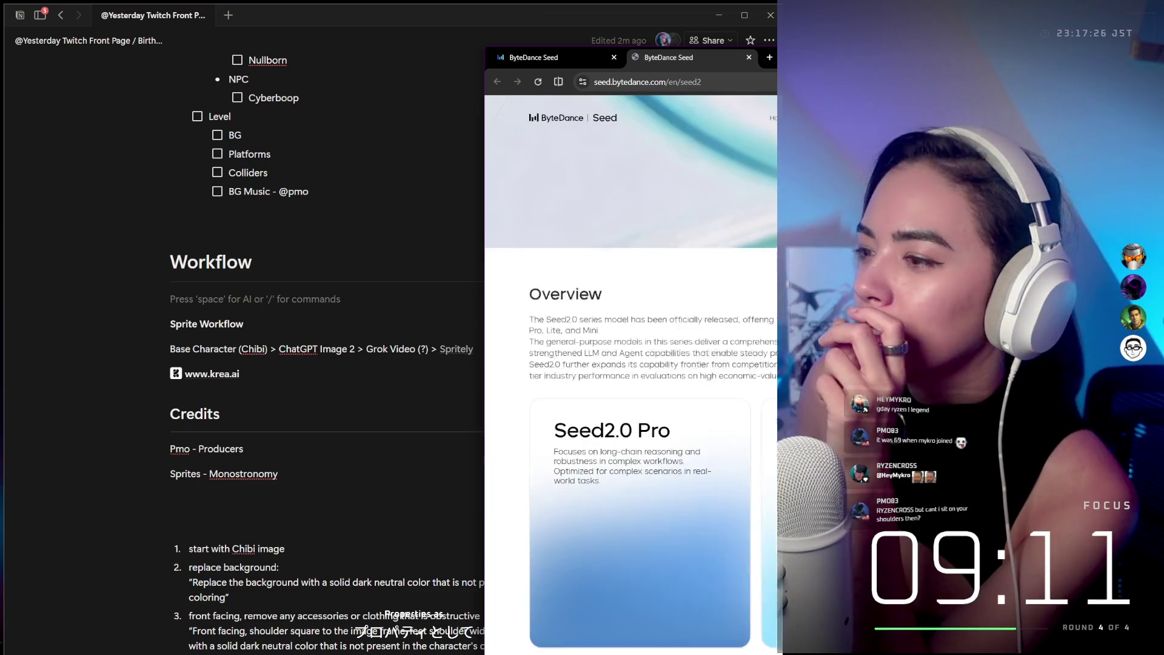
pyautogui.scroll(-8, 631, 364)
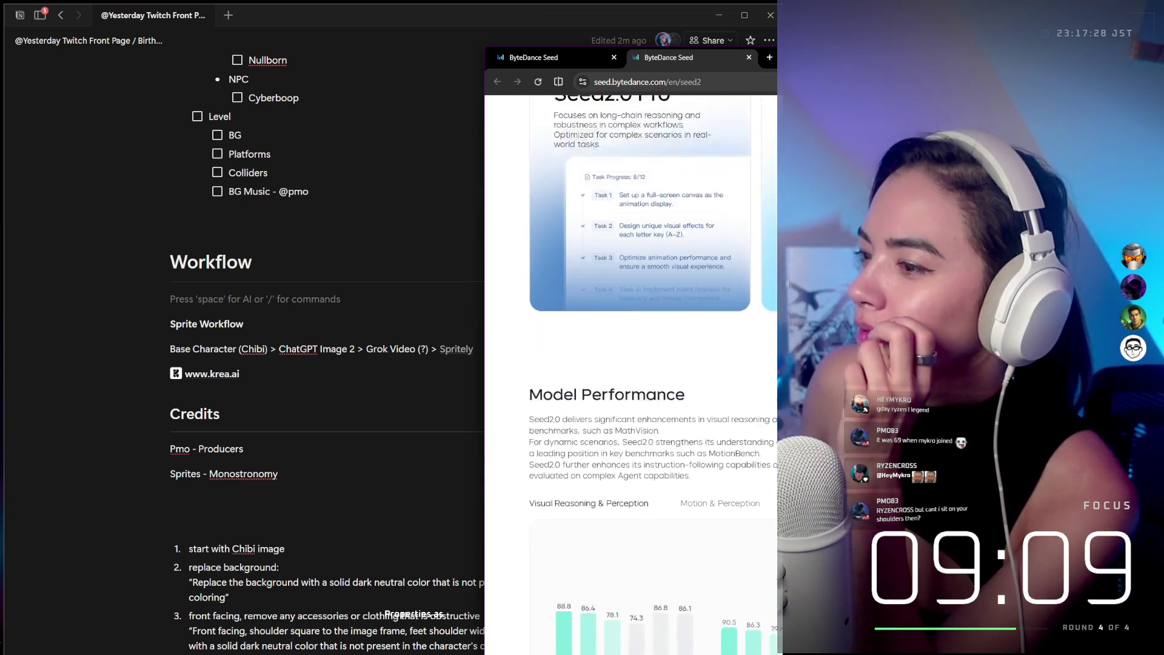
pyautogui.scroll(-4, 630, 364)
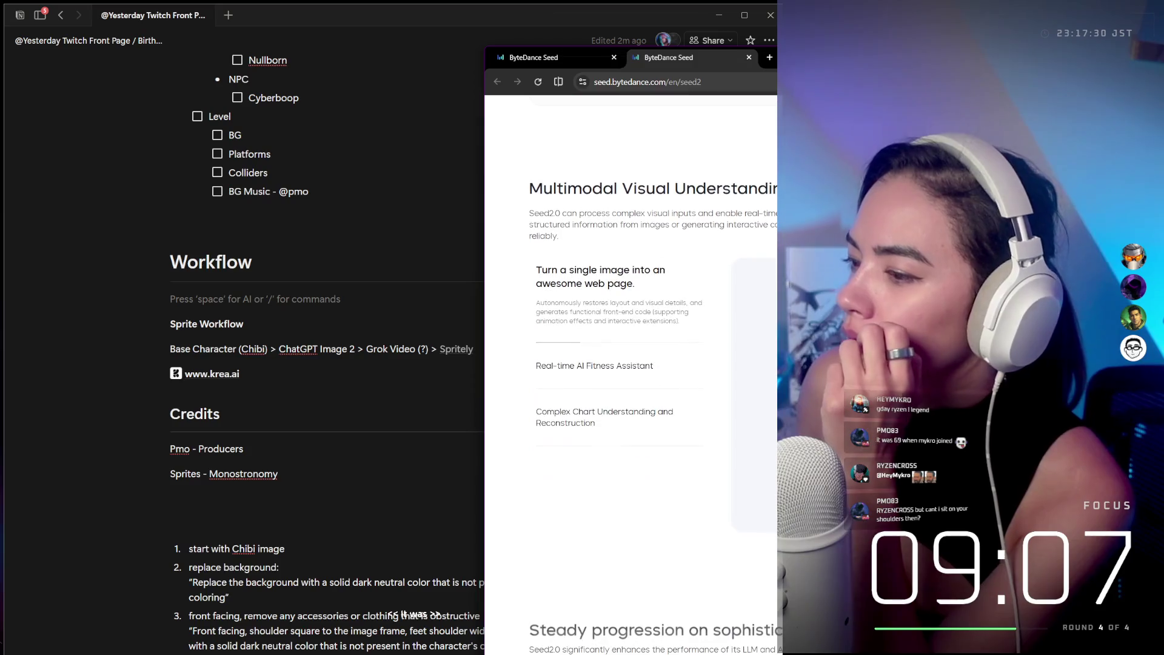
pyautogui.moveTo(924, 54); pyautogui.dragTo(475, 47)
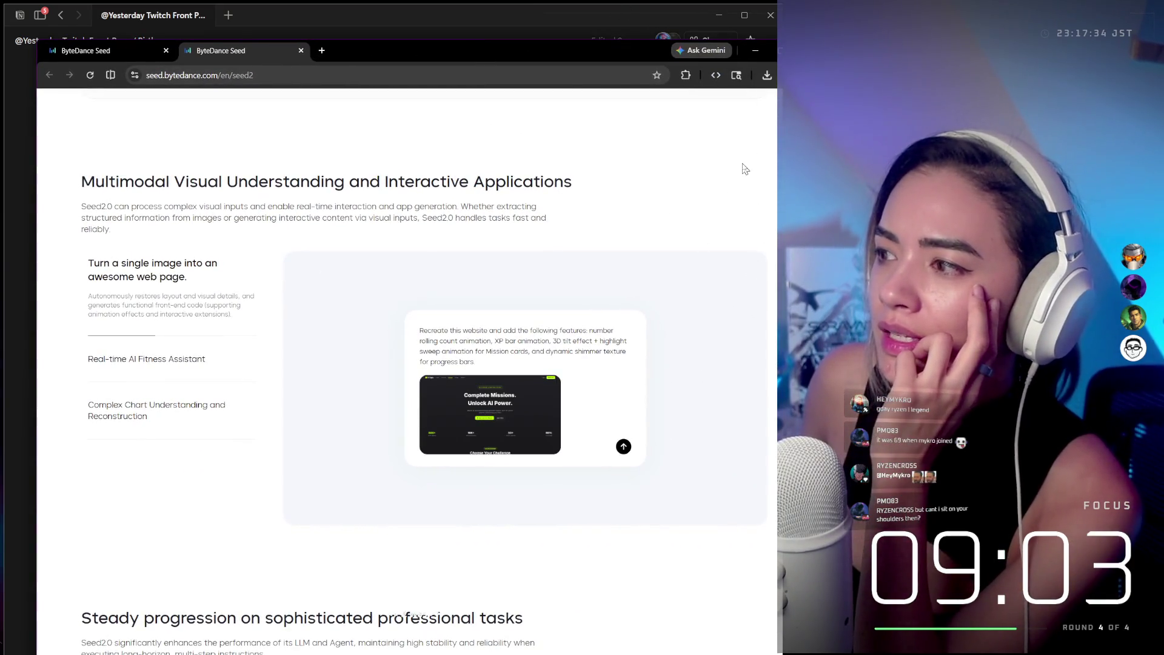
pyautogui.scroll(2, 658, 255)
pyautogui.scroll(10, 659, 255)
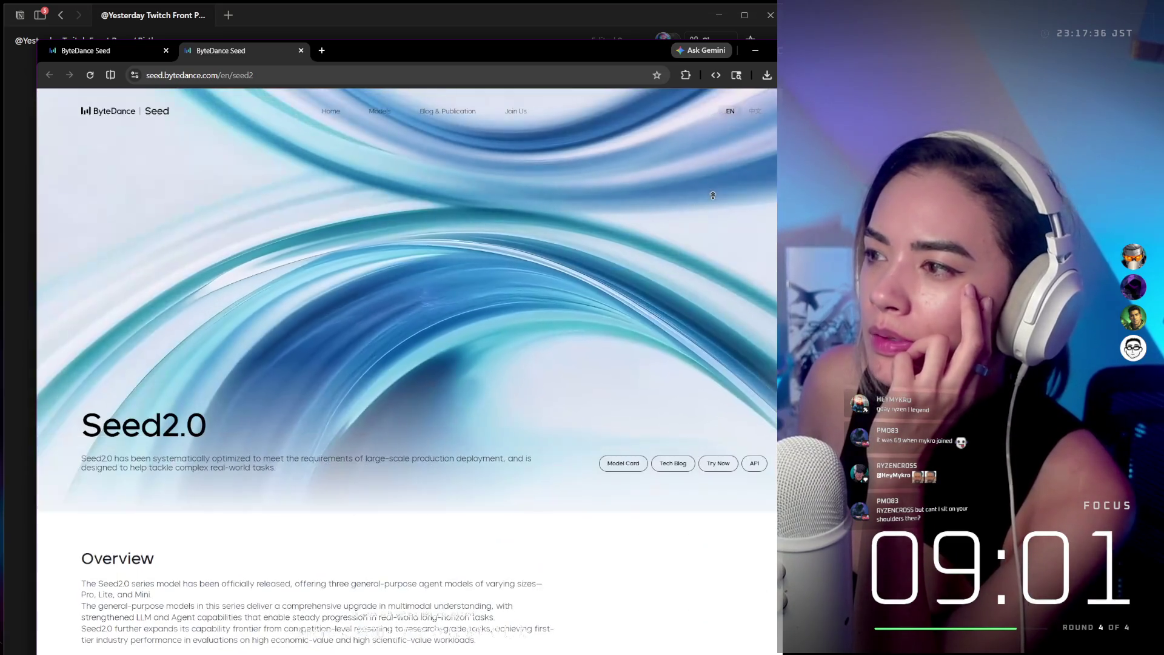
# From the Seed models list, open the Seed2.0 model page and its online trial.
pyautogui.click(327, 112)
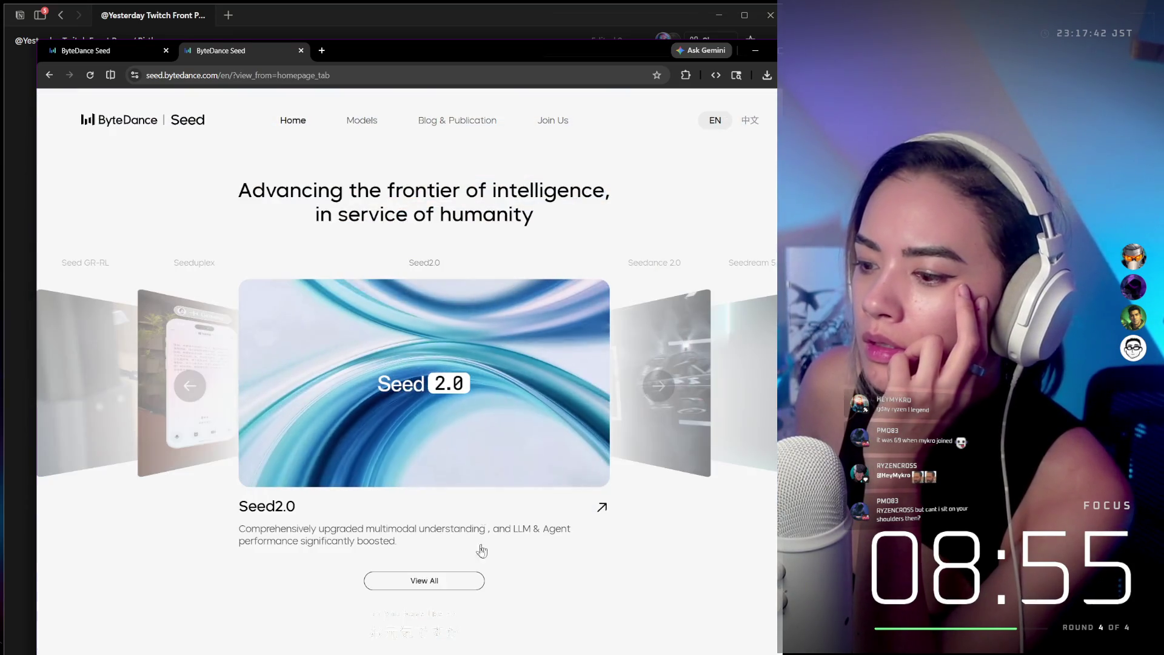
pyautogui.click(455, 578)
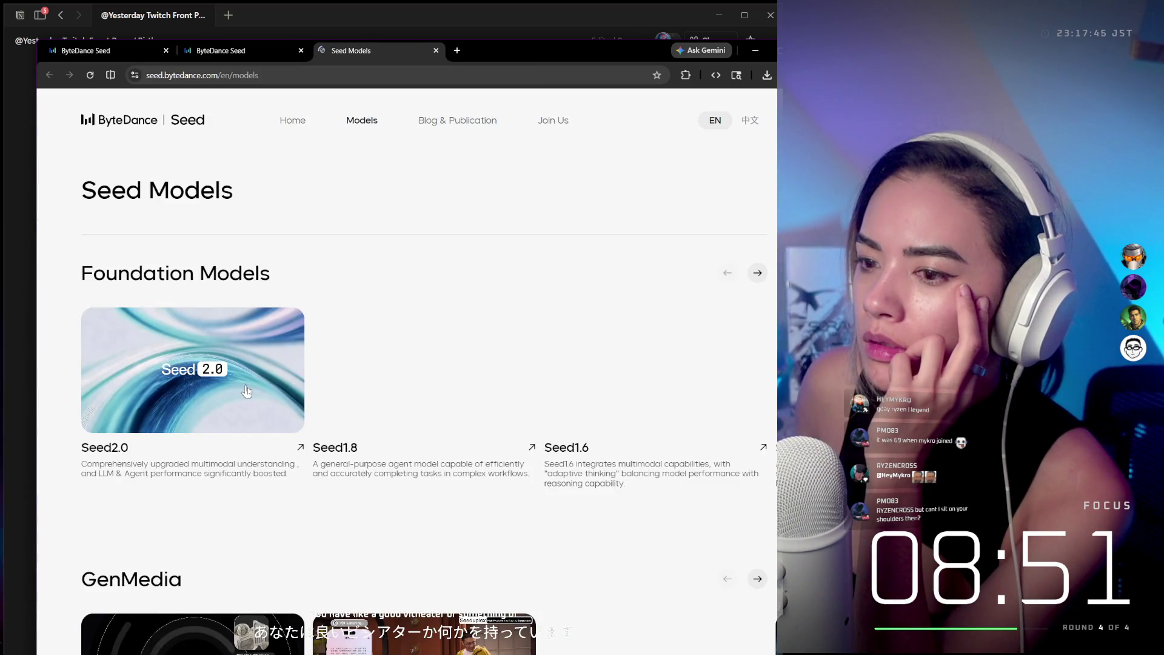
pyautogui.click(248, 390)
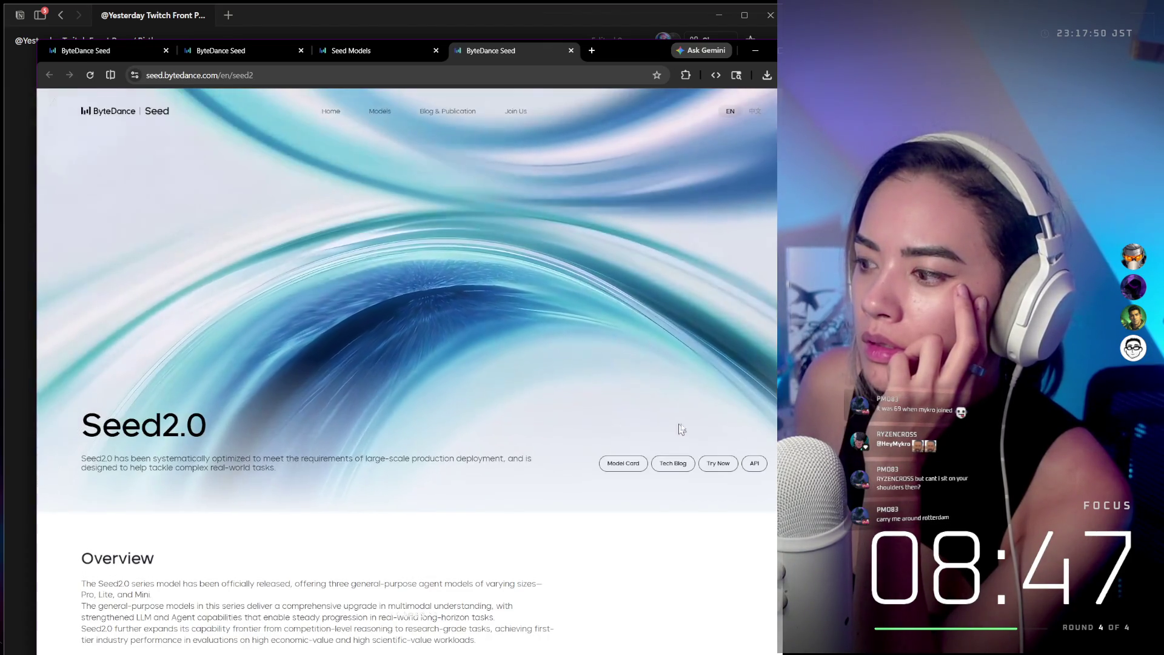
pyautogui.click(711, 463)
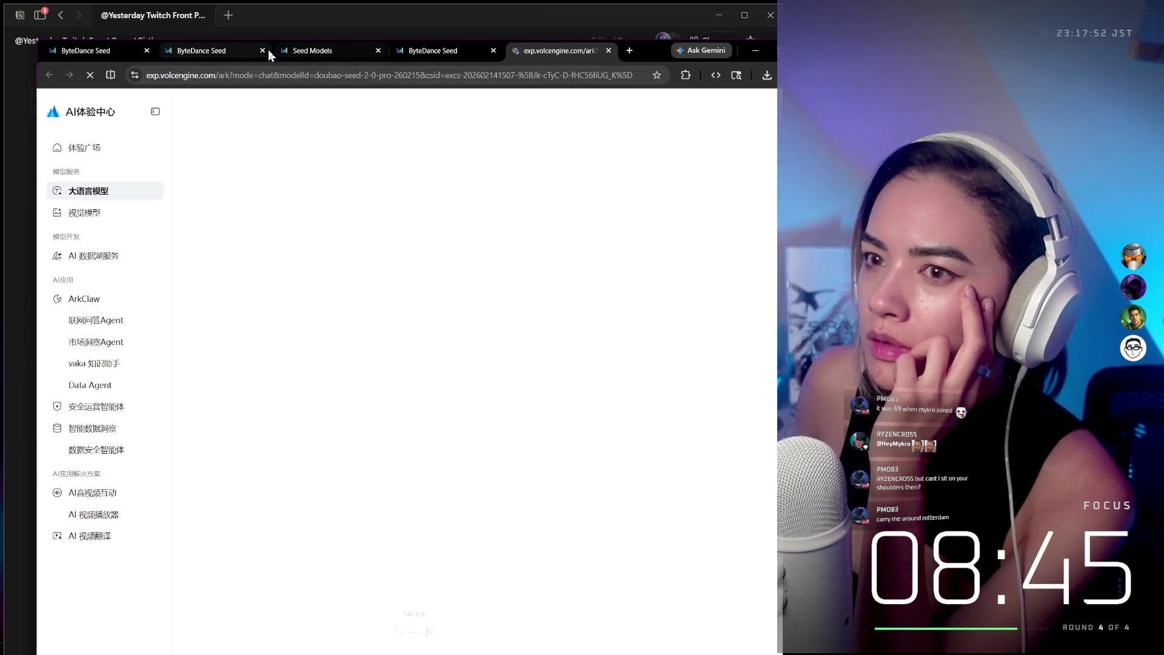
# Close three leftover Seed tabs, maximize the Doubao-Seed-2.0-pro chat, then move the browser aside for Notion.
pyautogui.click(262, 51)
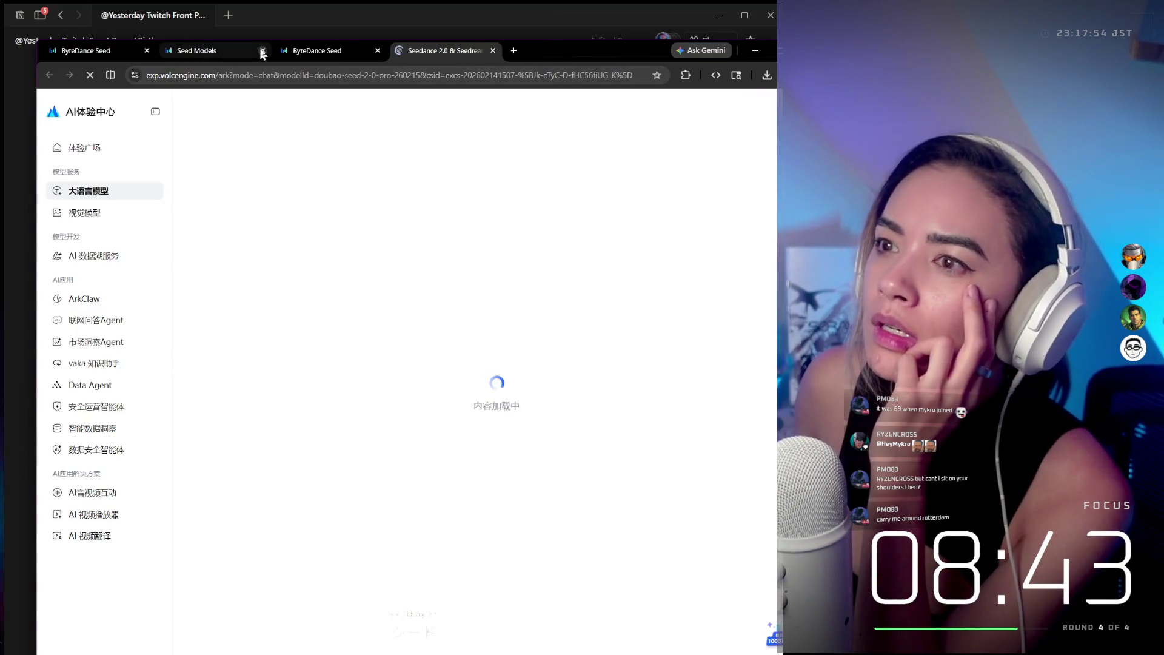
pyautogui.click(262, 51)
pyautogui.click(262, 51)
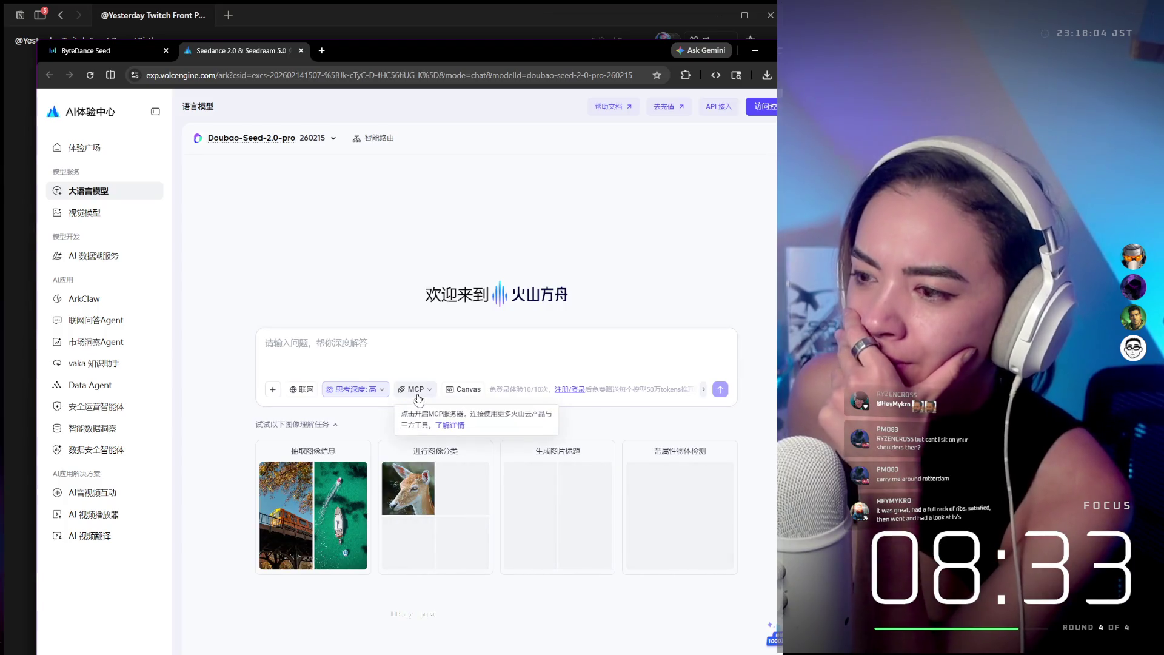
pyautogui.doubleClick(351, 57)
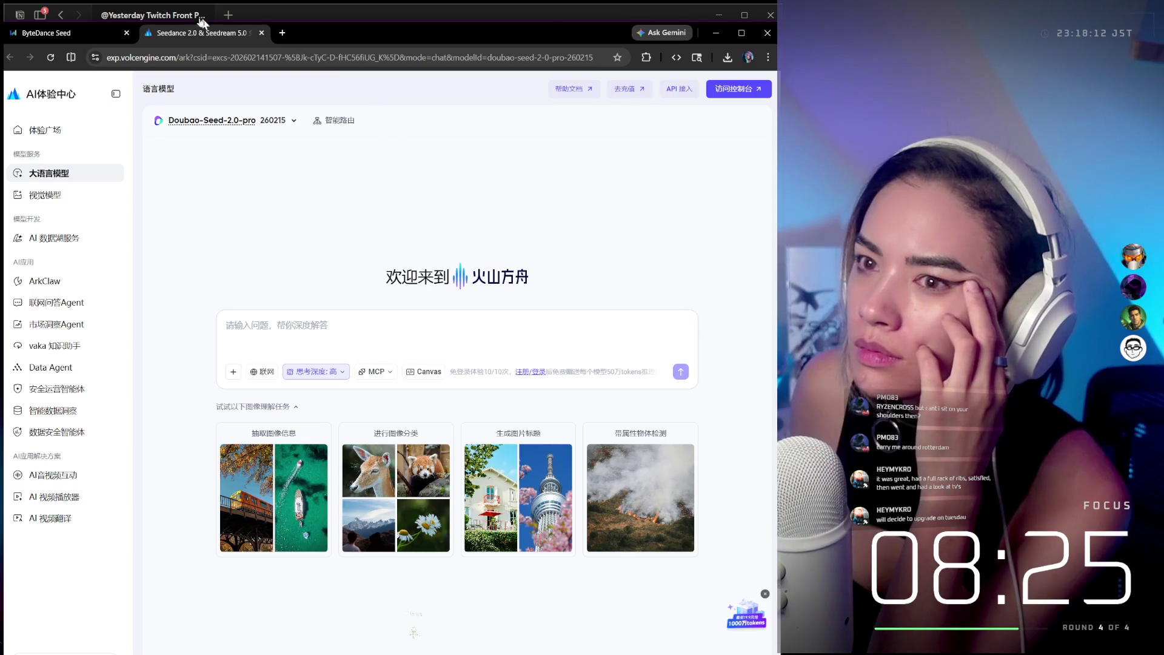
pyautogui.moveTo(340, 41); pyautogui.dragTo(910, 242)
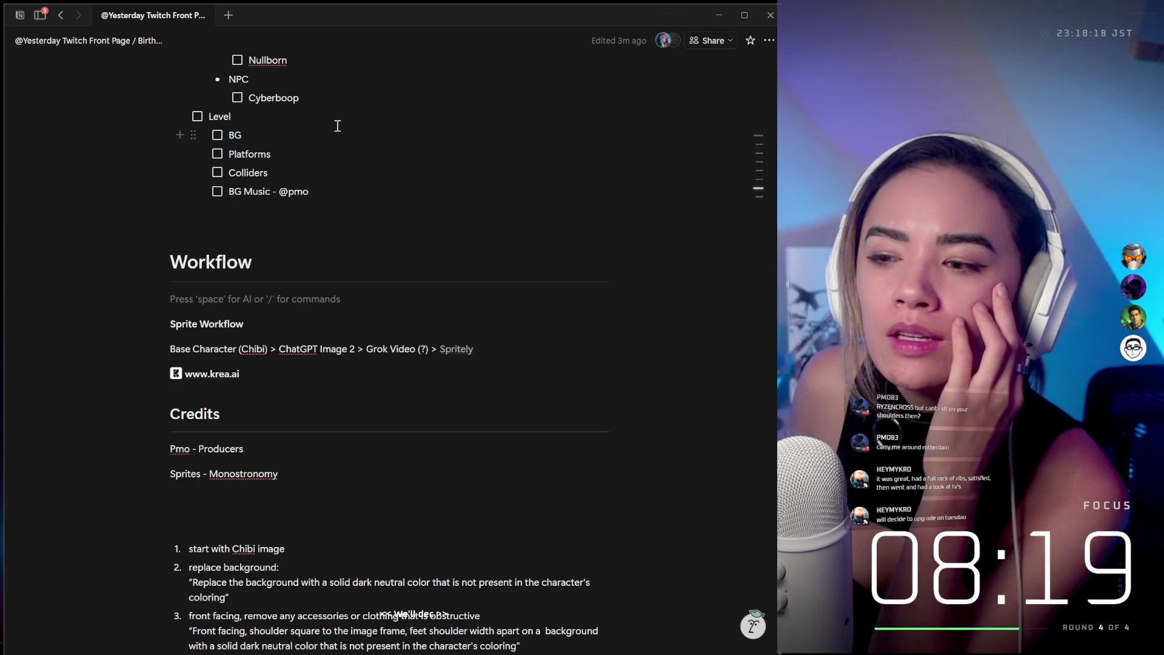
# Delete the empty line after item 3 so step 4 follows it directly.
pyautogui.scroll(-5, 355, 169)
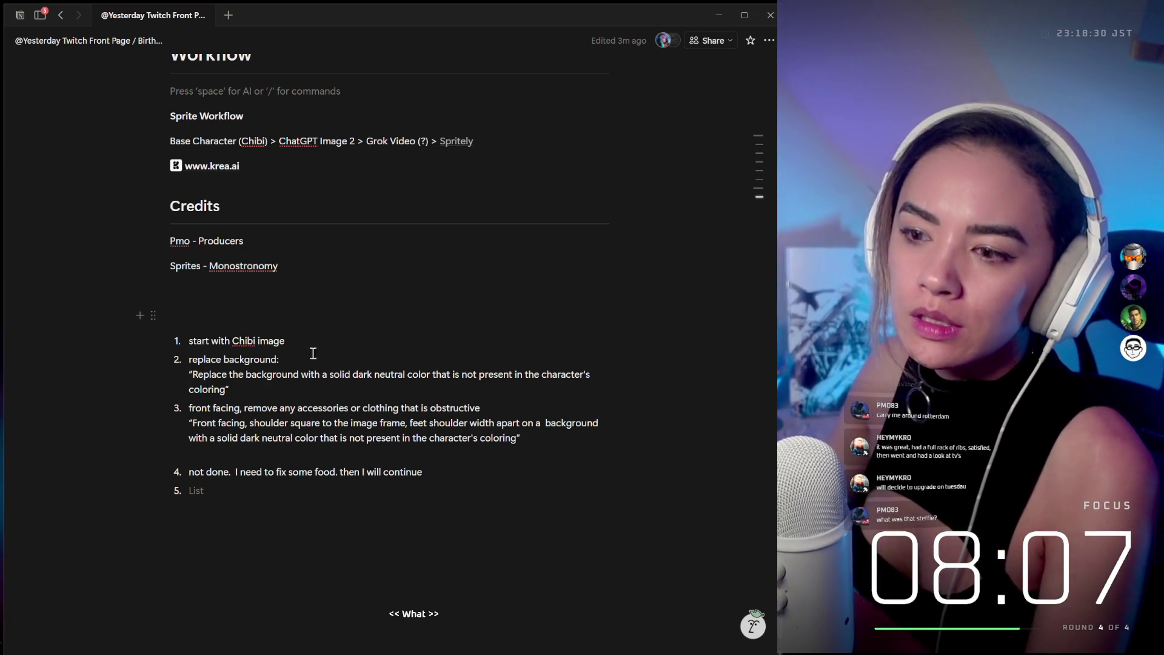
pyautogui.click(251, 502)
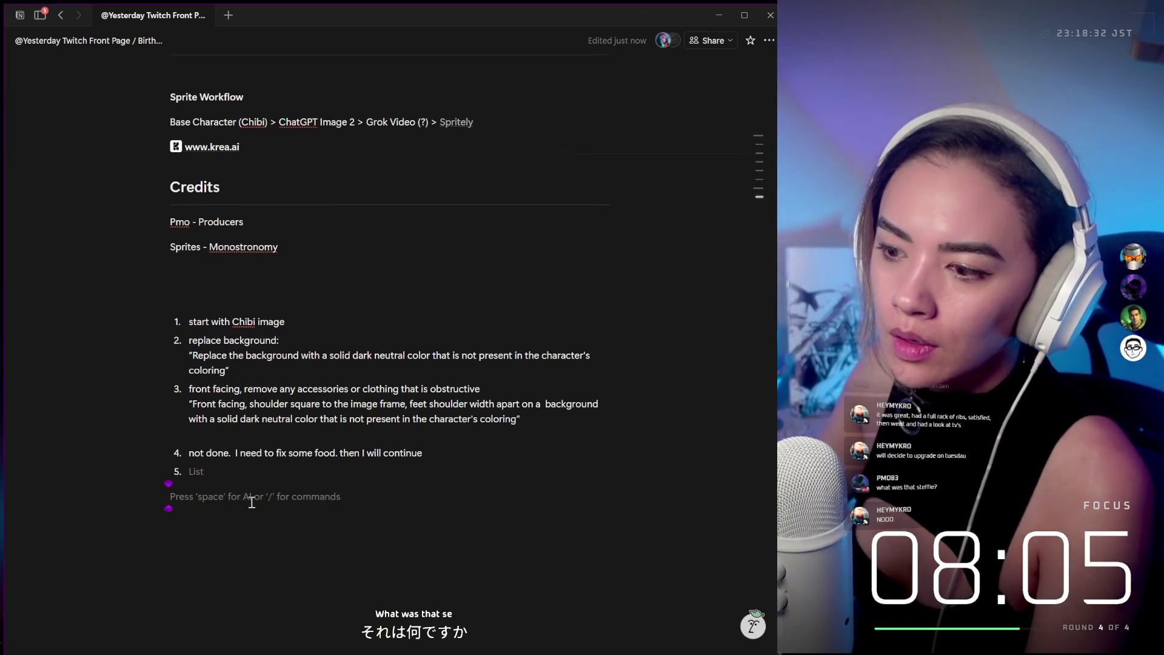
pyautogui.moveTo(205, 458); pyautogui.dragTo(399, 456)
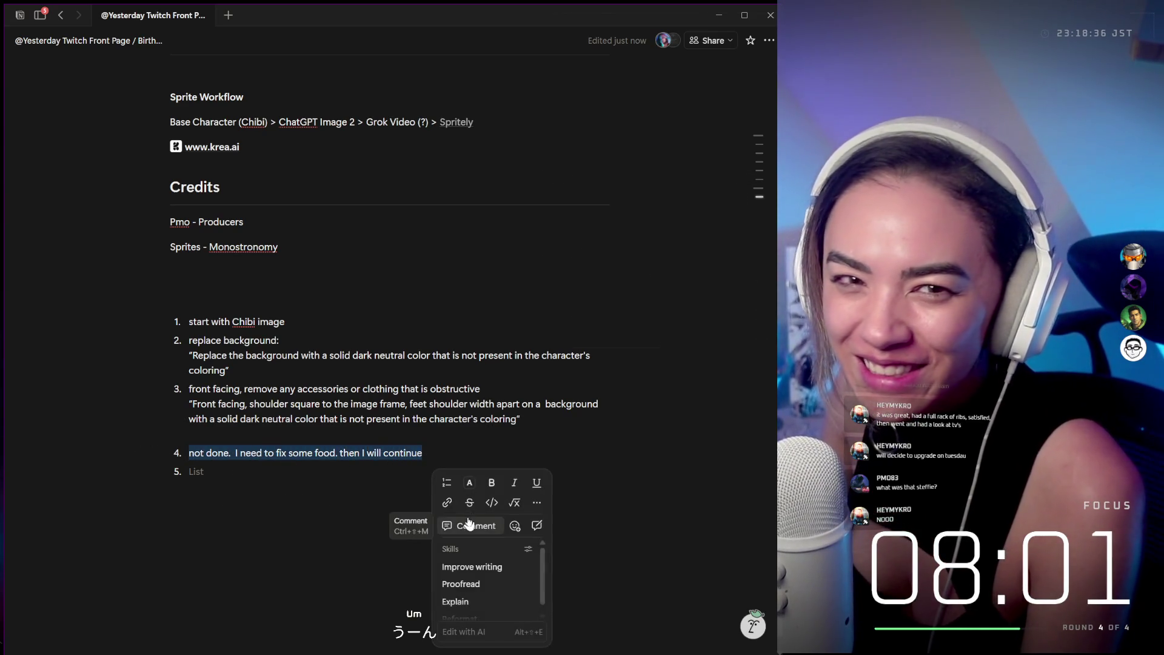
pyautogui.click(318, 537)
pyautogui.scroll(1, 266, 457)
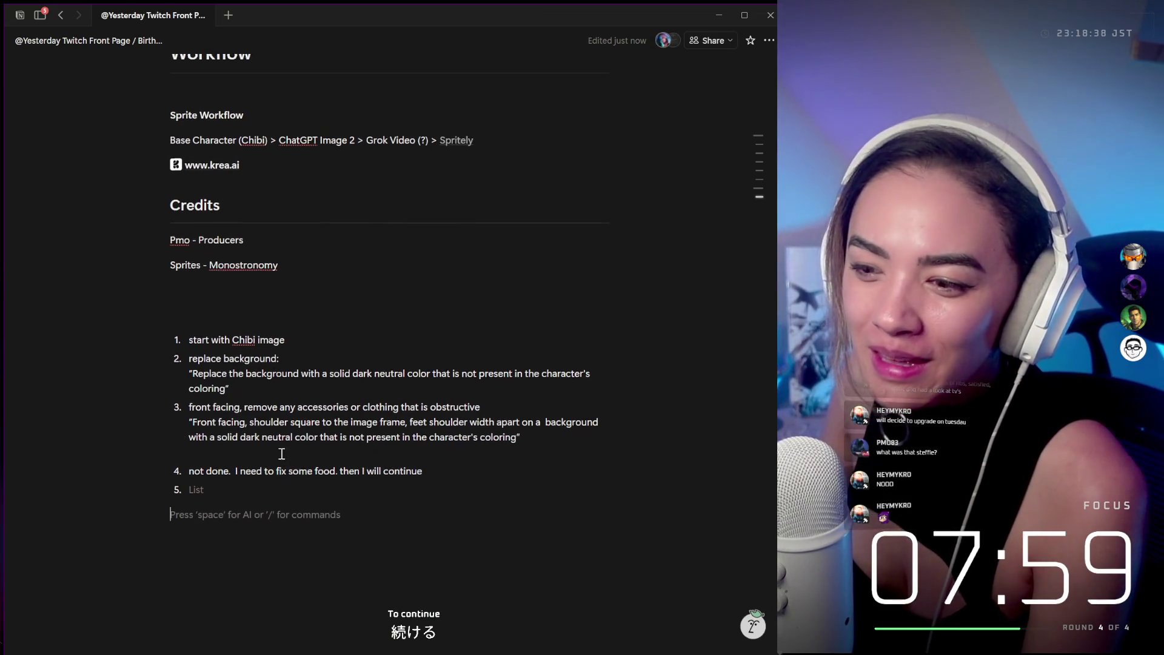
pyautogui.click(266, 457)
pyautogui.press('BackSpace')
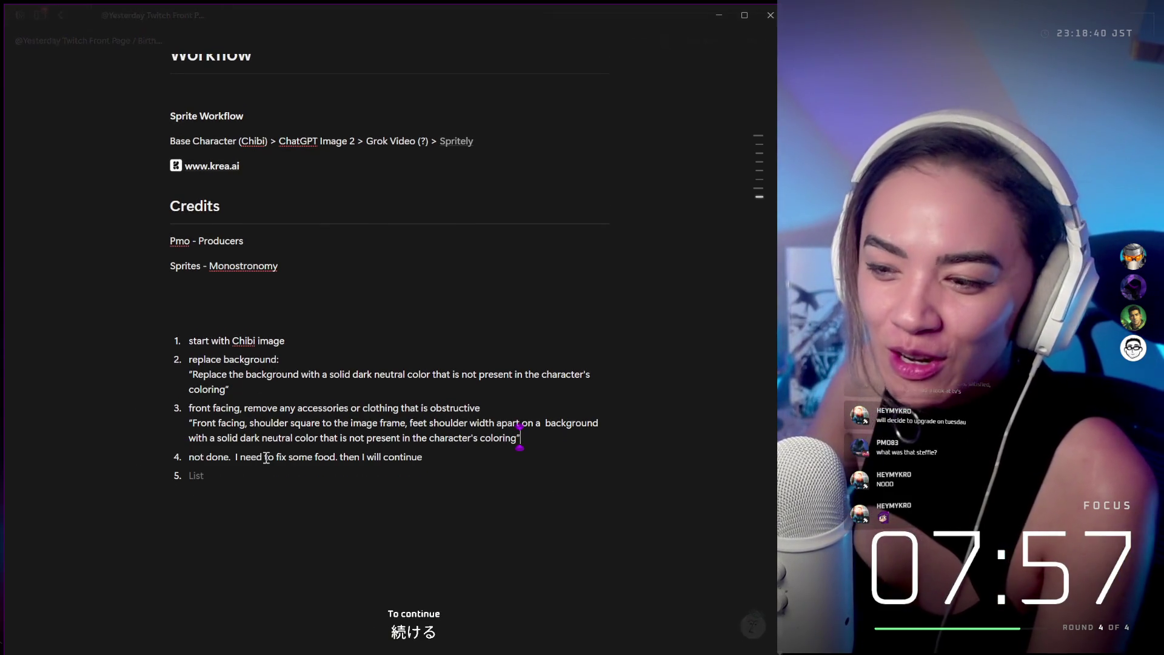
# Move the numbered sprite workflow list under the Base Character line.
pyautogui.moveTo(398, 571)
pyautogui.mouseDown()
pyautogui.moveTo(159, 402)
pyautogui.moveTo(154, 344)
pyautogui.mouseUp()
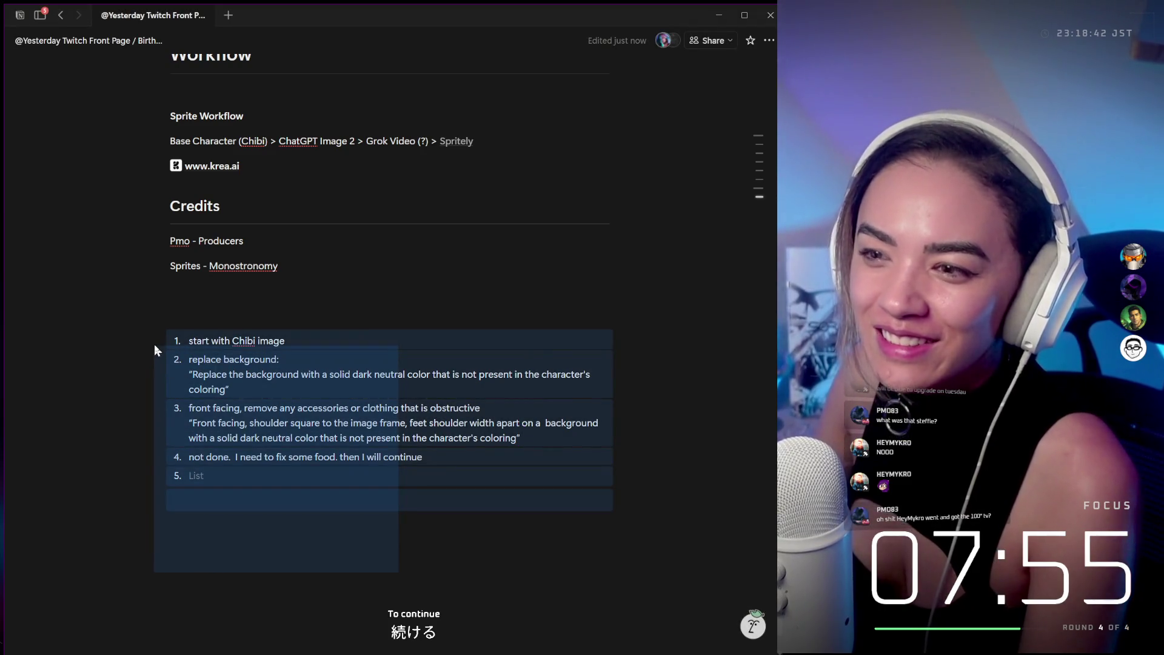
pyautogui.scroll(3, 154, 344)
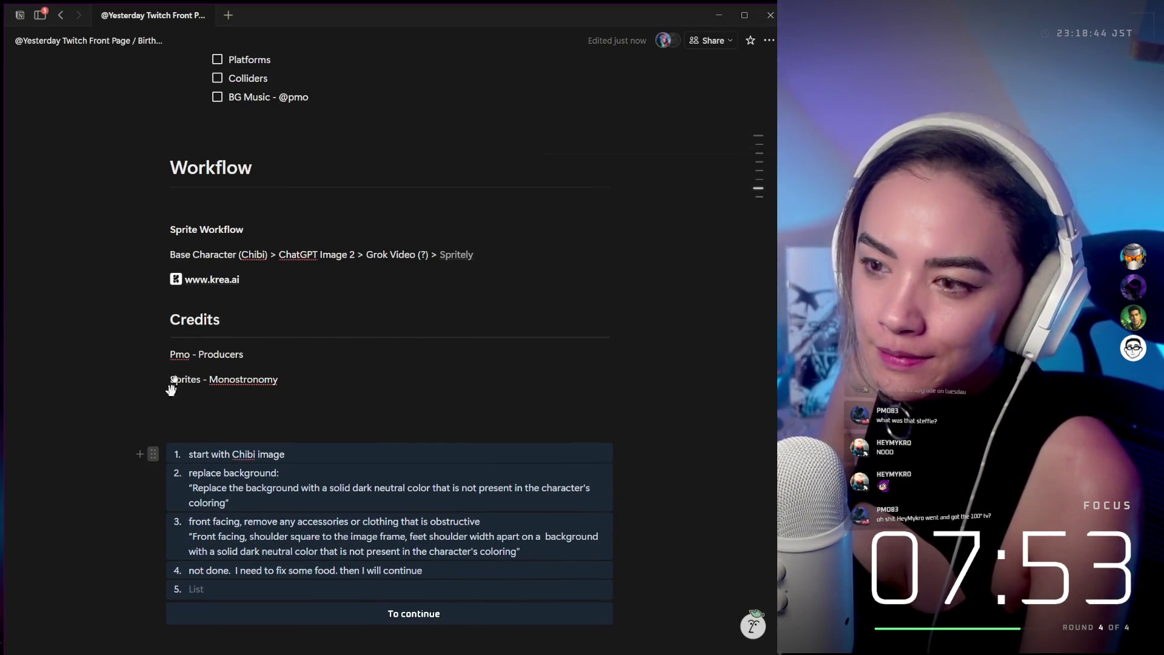
pyautogui.moveTo(171, 389); pyautogui.dragTo(182, 267)
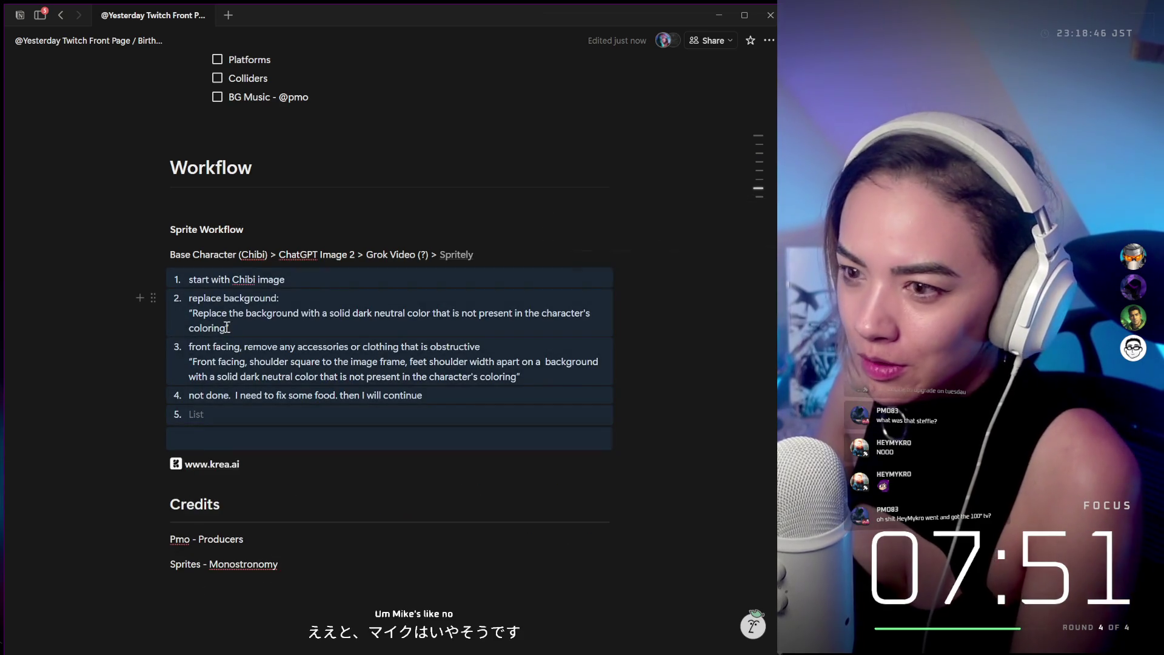
pyautogui.click(281, 372)
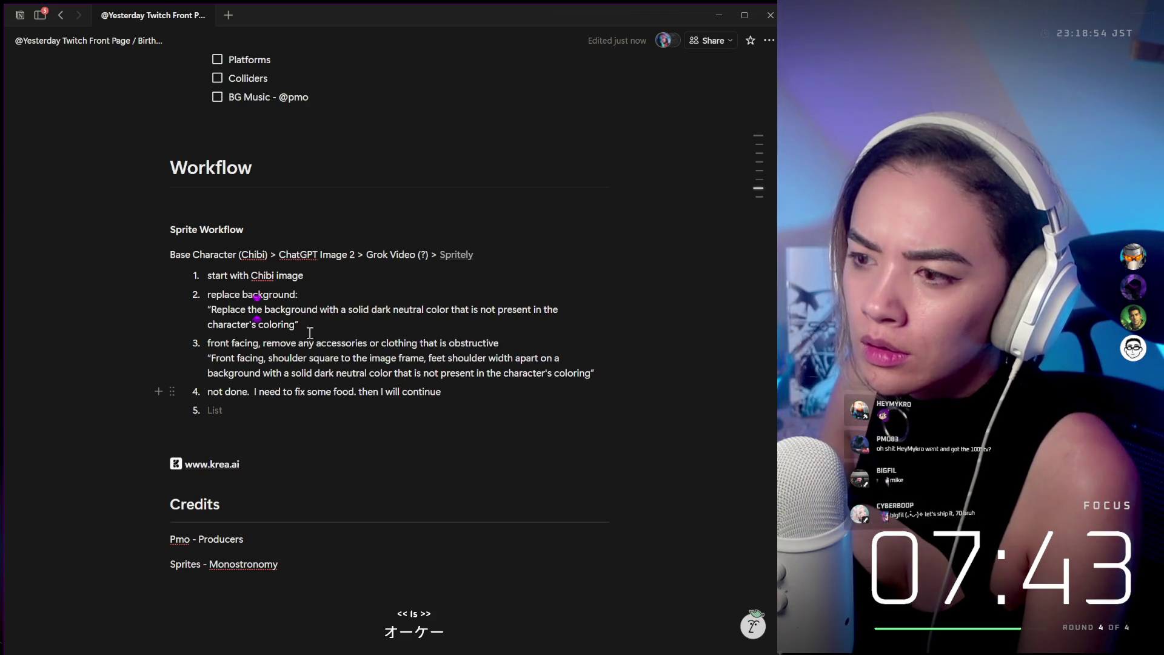
# Open formatting options for the step 2 background prompt, then shrink the Notion window.
pyautogui.moveTo(296, 324); pyautogui.dragTo(214, 309)
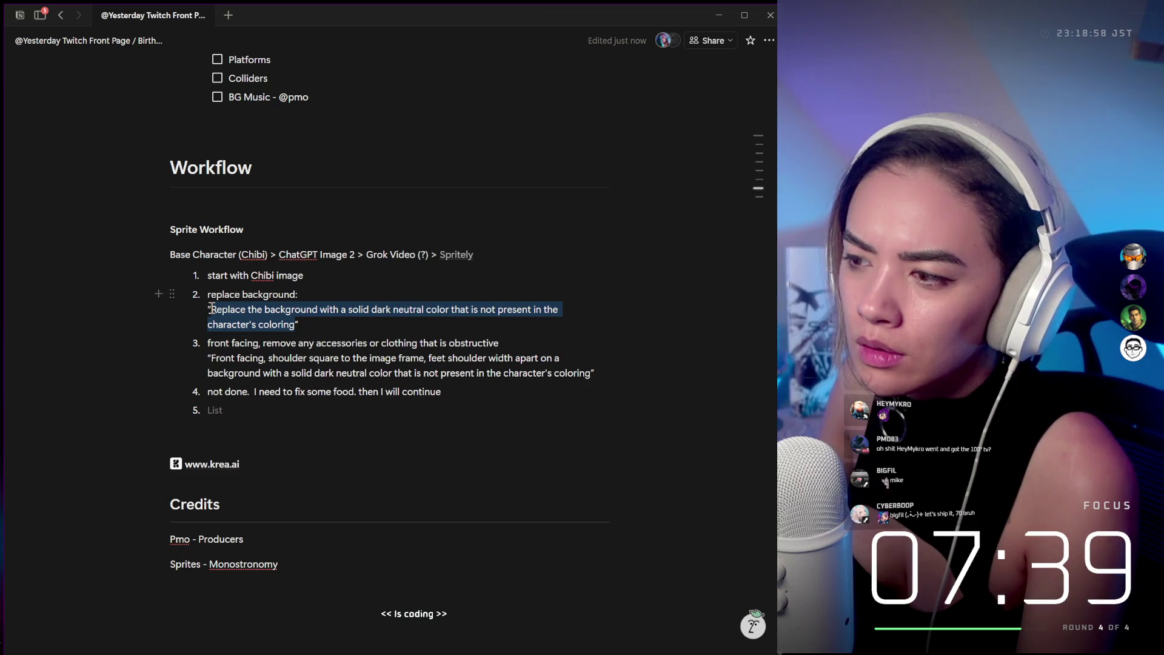
pyautogui.rightClick(212, 308)
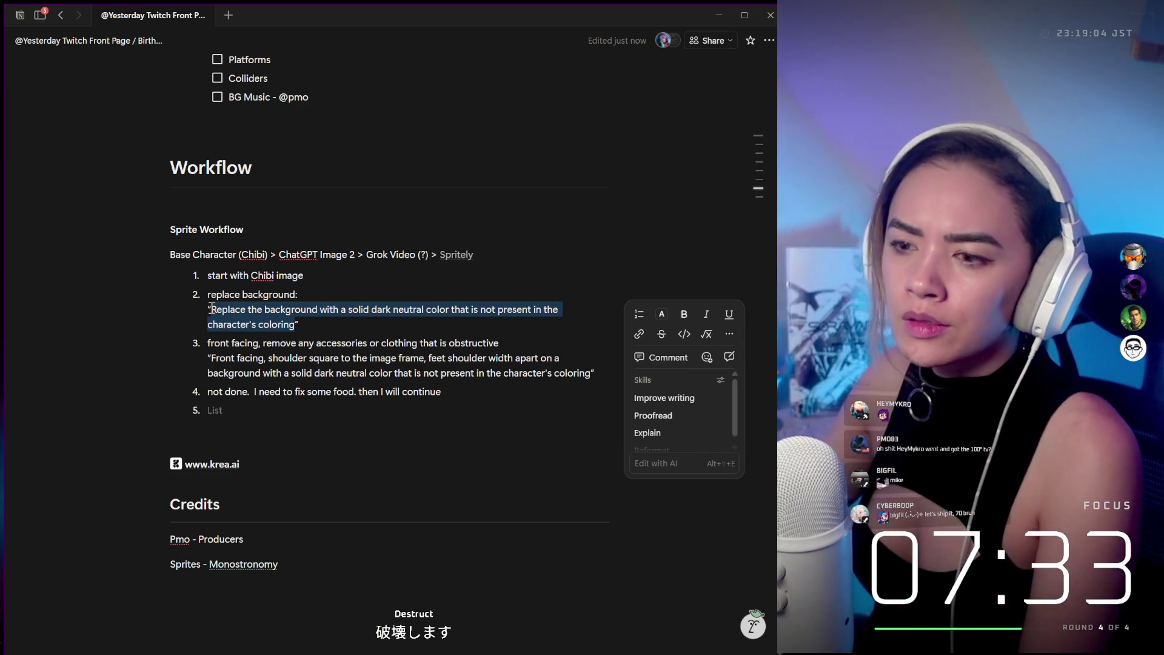
pyautogui.click(242, 388)
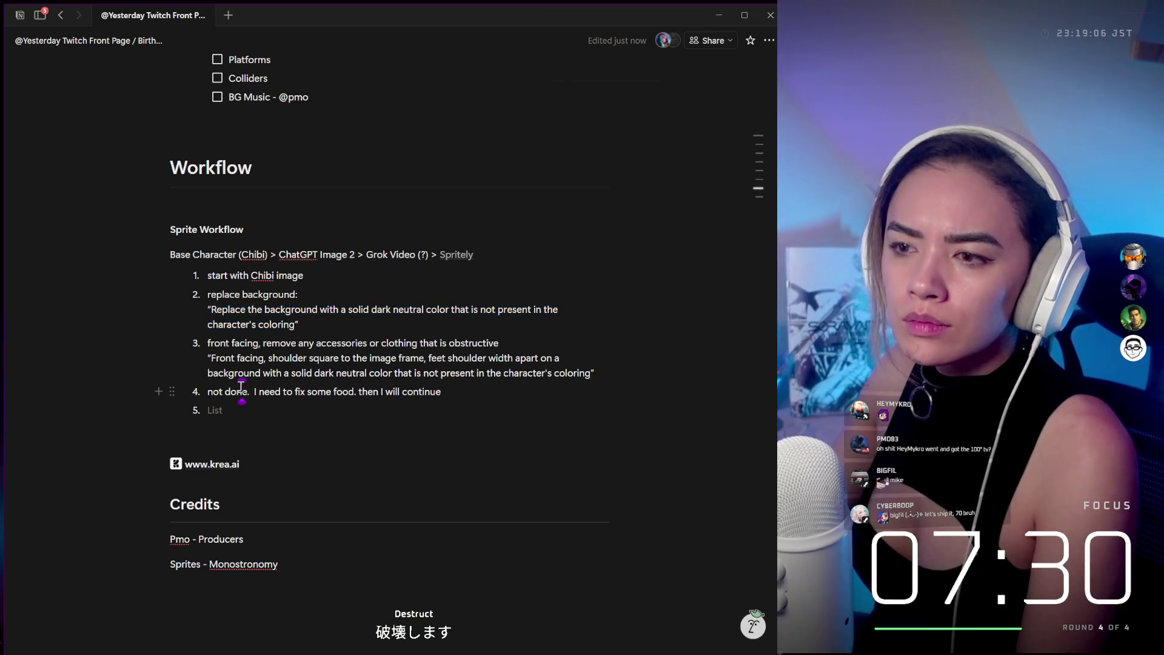
pyautogui.doubleClick(307, 20)
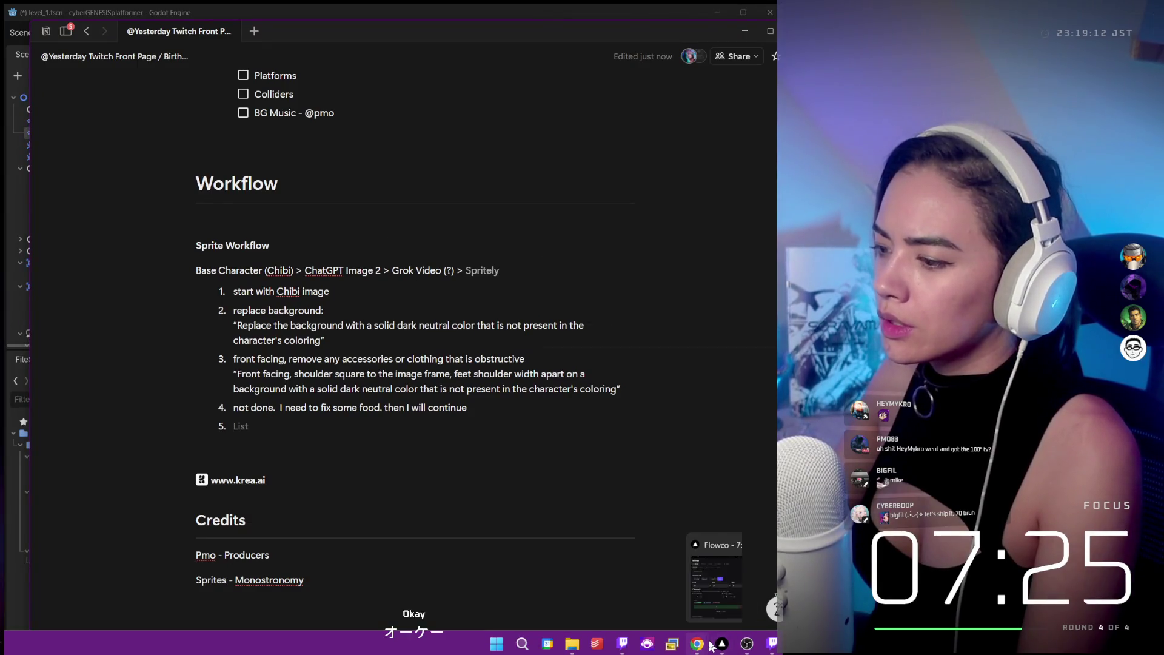
# Close the Ko-fi and Godot Tutorial browser windows and end the numbered list after step 4.
pyautogui.moveTo(703, 648)
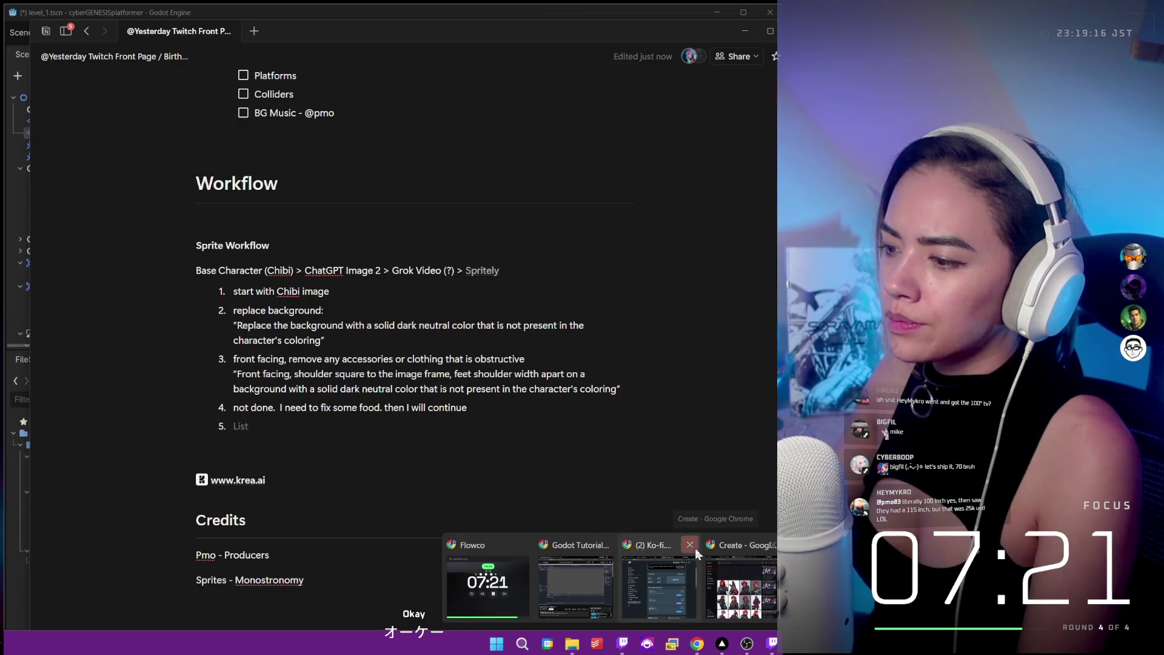
pyautogui.click(690, 550)
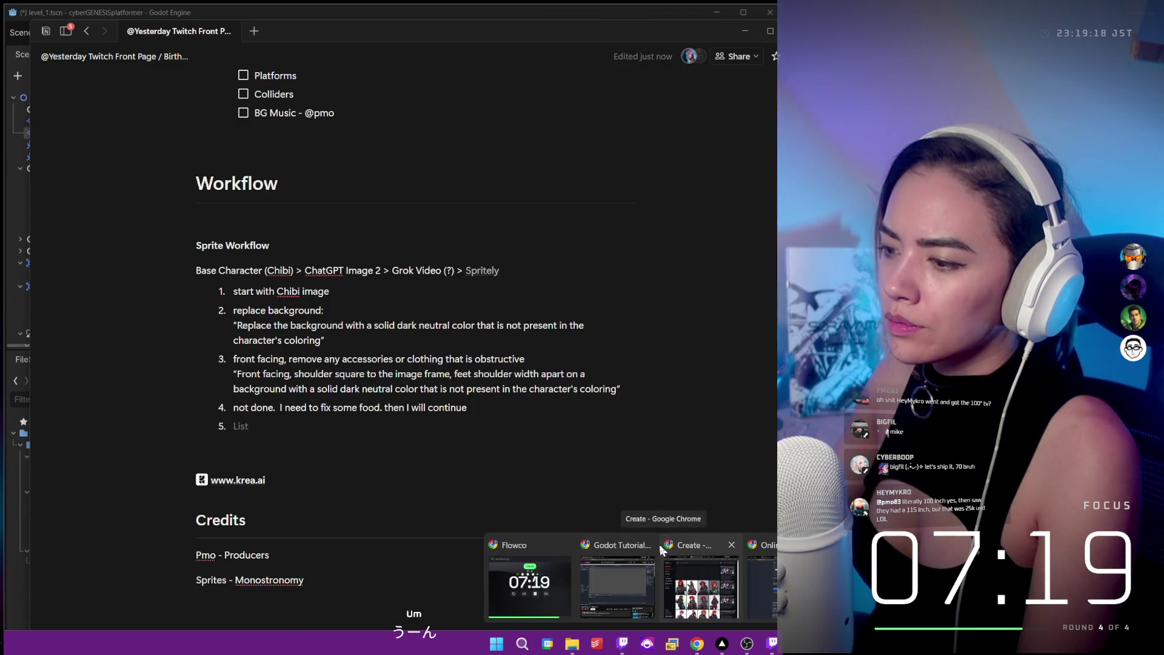
pyautogui.click(690, 550)
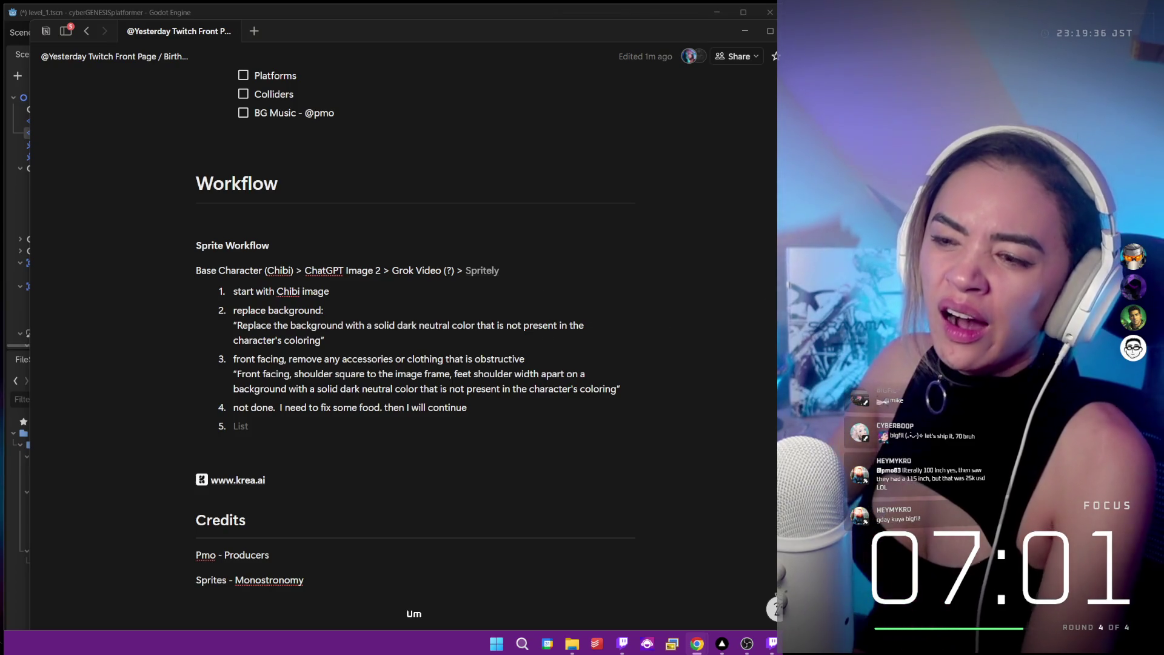
pyautogui.press('Return')
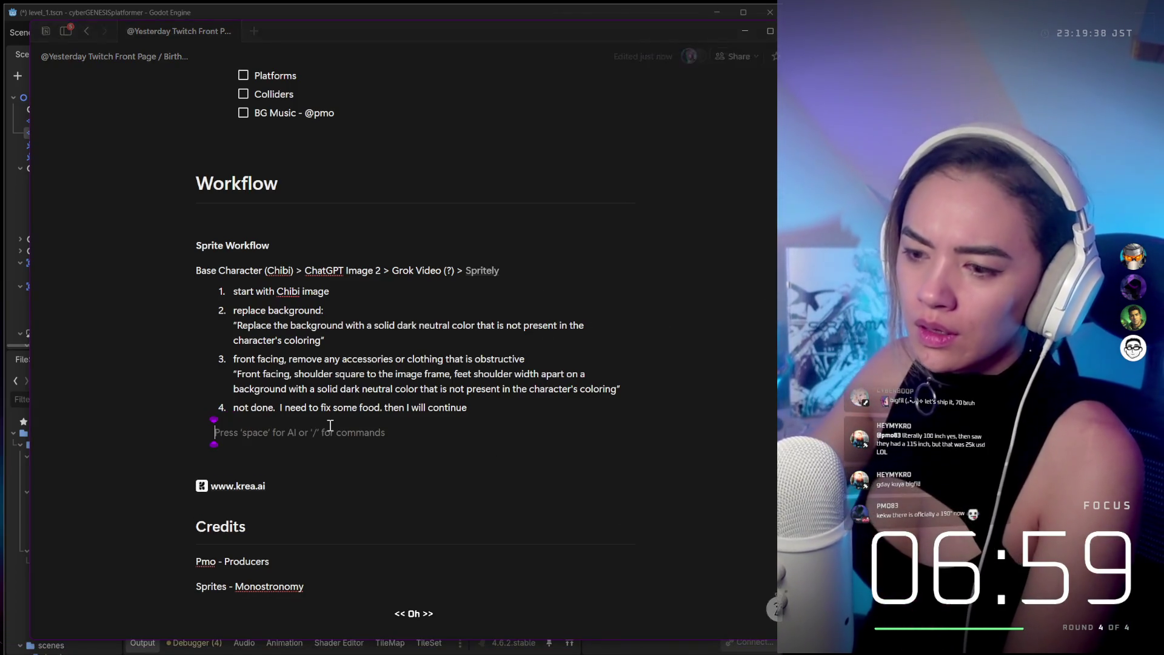
pyautogui.press('BackSpace')
pyautogui.scroll(2, 330, 426)
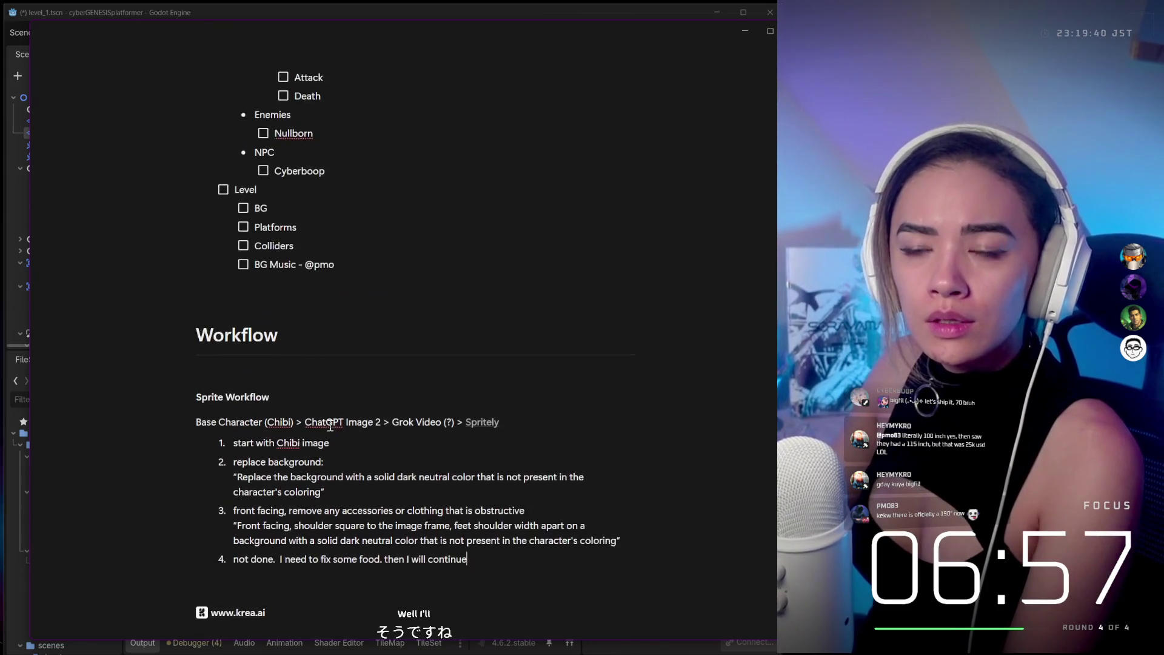
pyautogui.scroll(8, 330, 426)
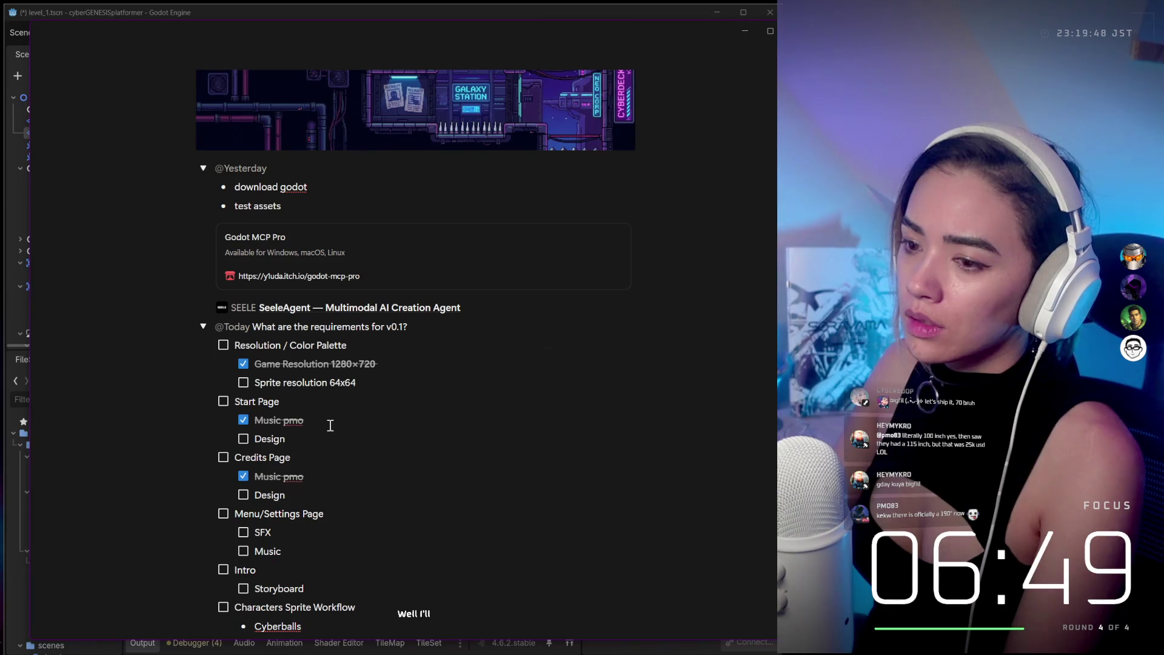
pyautogui.scroll(3, 330, 425)
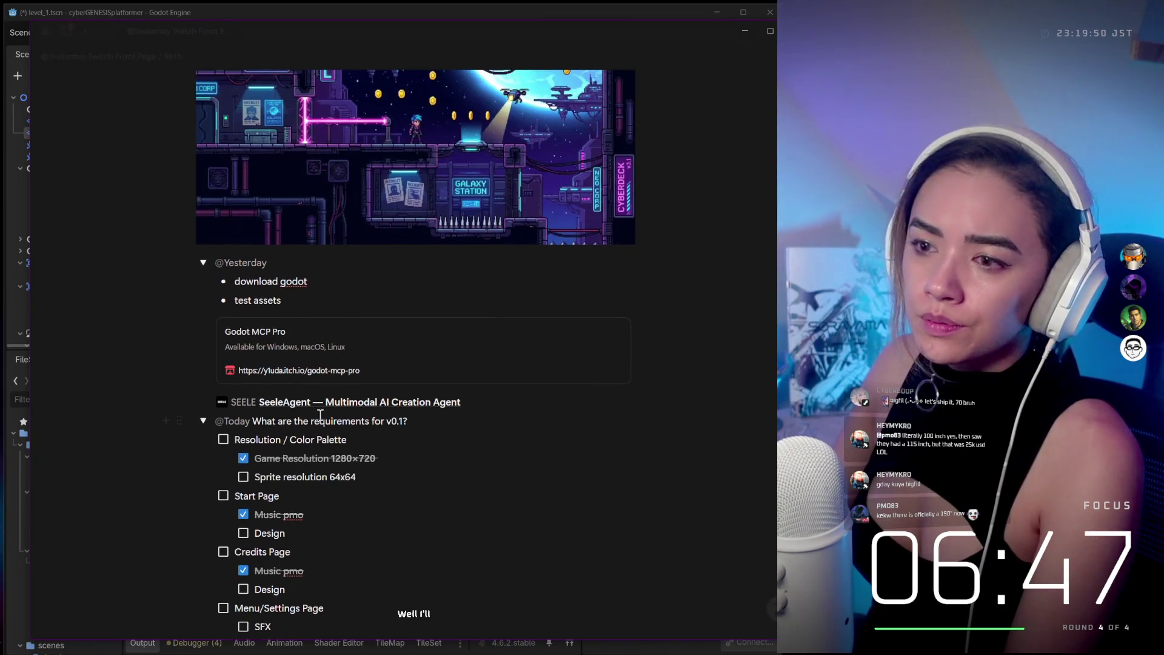
pyautogui.click(202, 263)
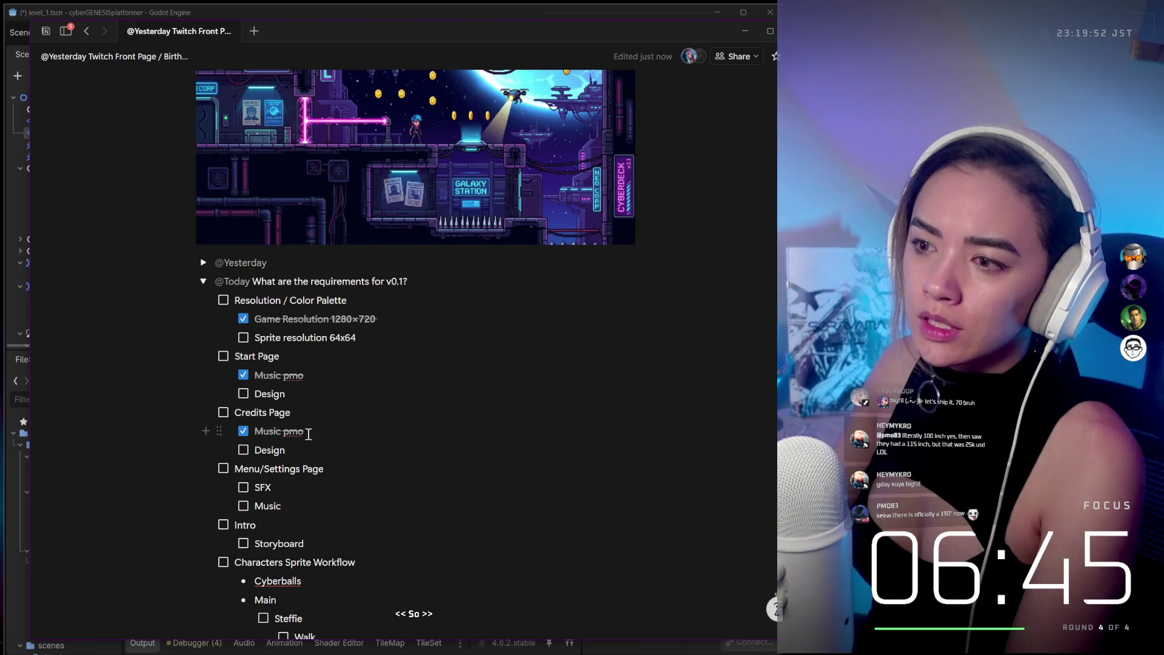
# Check off Sprite resolution 64x64 and Resolution / Color Palette.
pyautogui.scroll(-3, 309, 434)
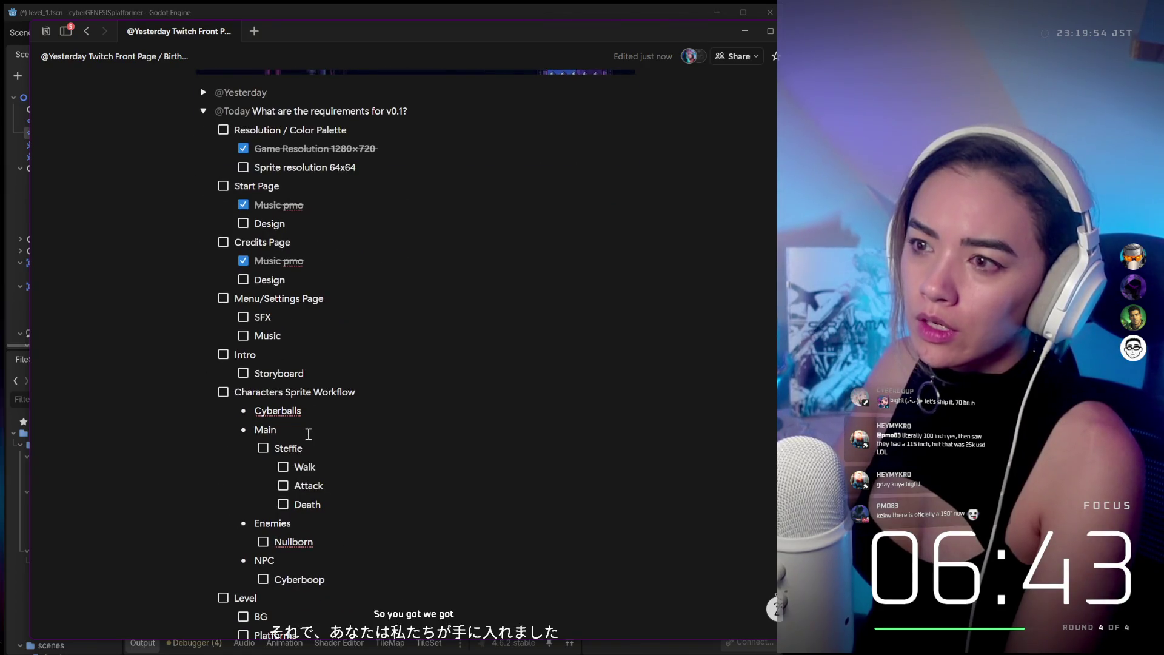
pyautogui.scroll(2, 318, 336)
pyautogui.click(243, 242)
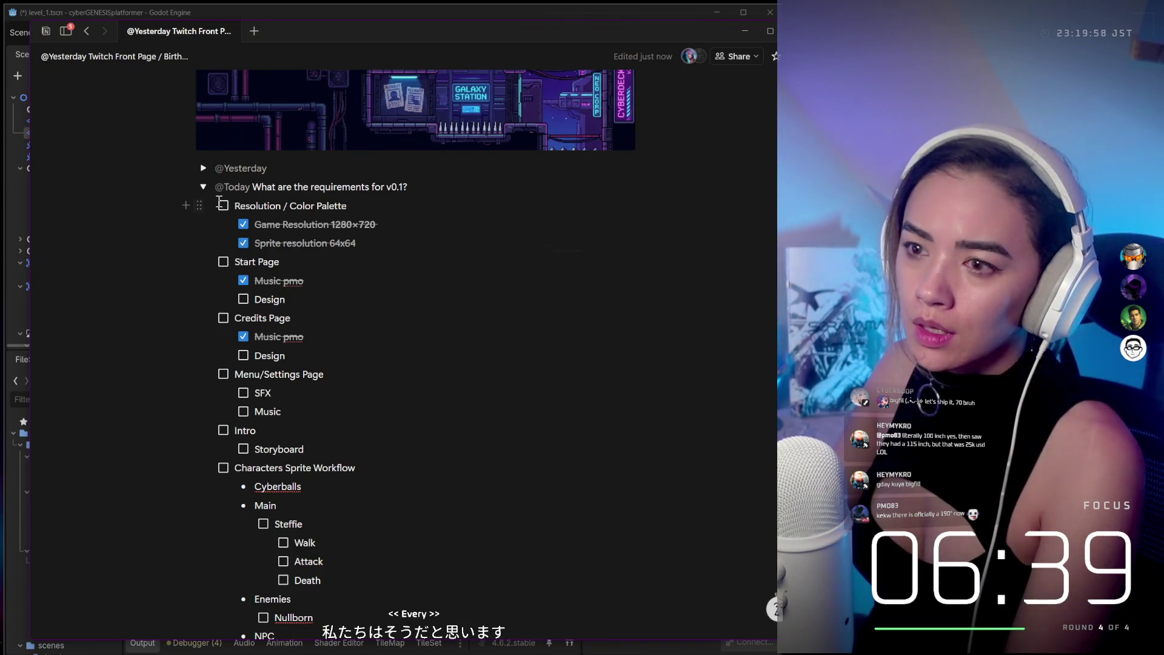
pyautogui.click(223, 205)
# Toggle the Start Page "Music pmo" item off and back on, leaving it checked.
pyautogui.scroll(3, 224, 364)
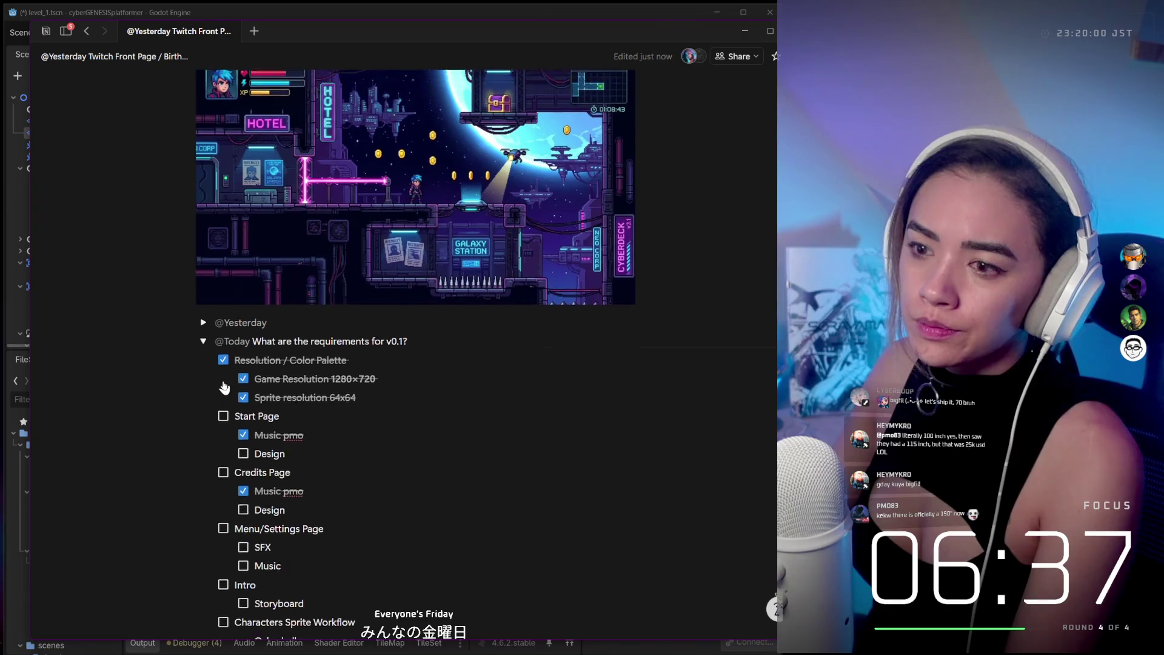
pyautogui.scroll(3, 242, 400)
pyautogui.scroll(-3, 260, 405)
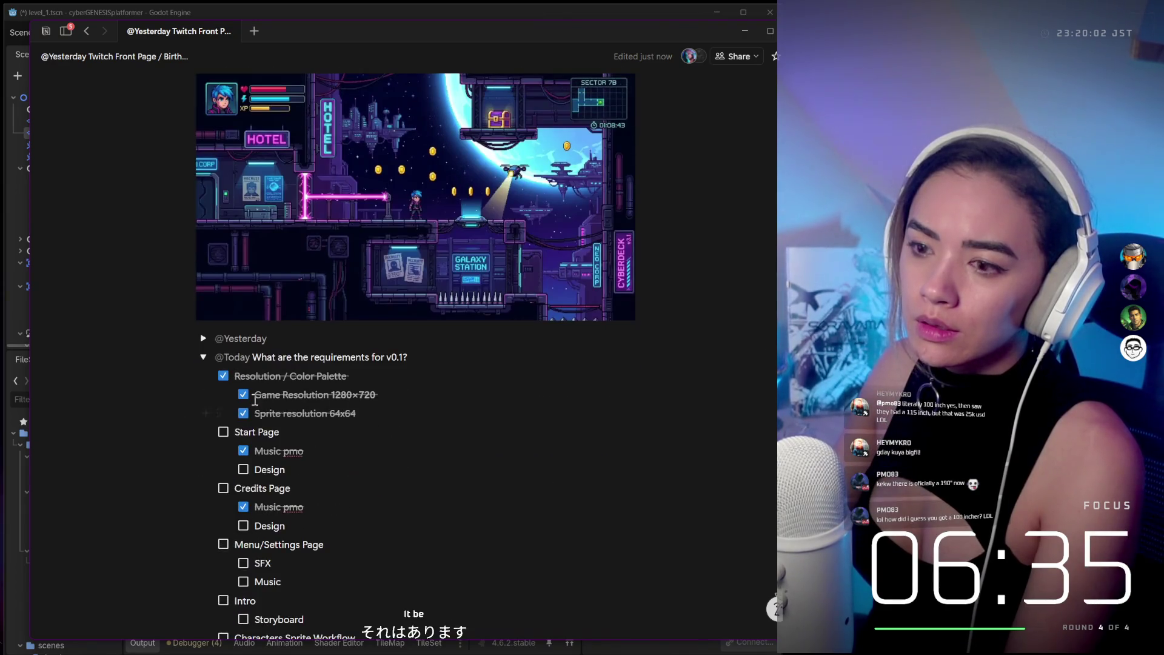
pyautogui.scroll(-1, 380, 437)
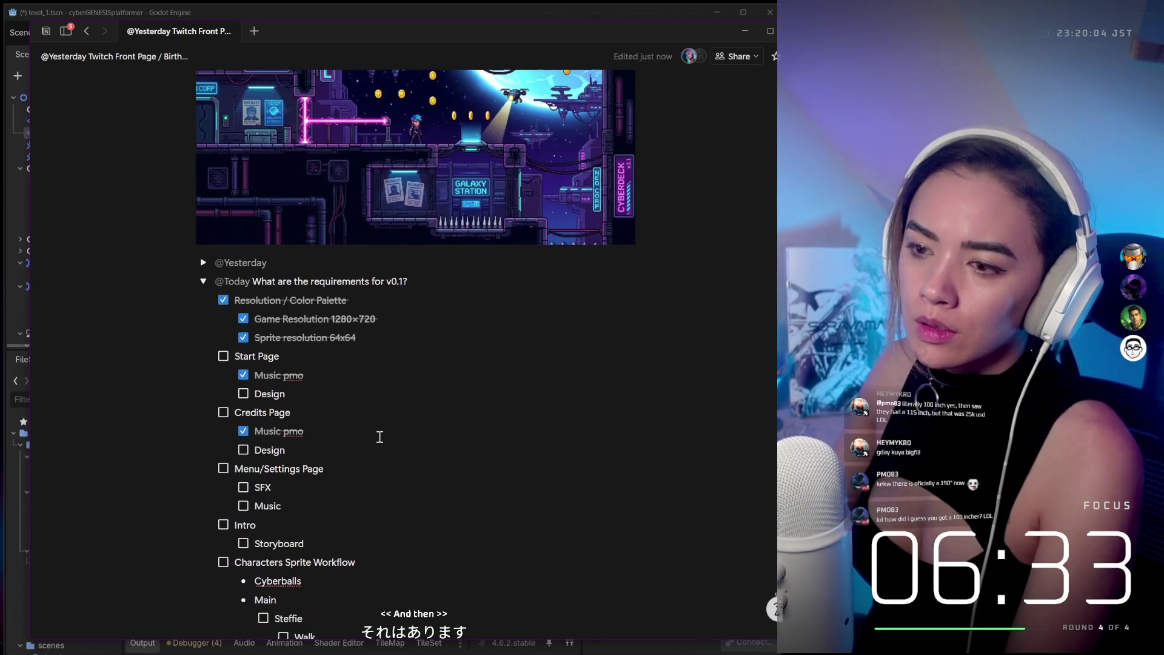
pyautogui.click(243, 376)
pyautogui.click(244, 375)
pyautogui.scroll(-1, 270, 418)
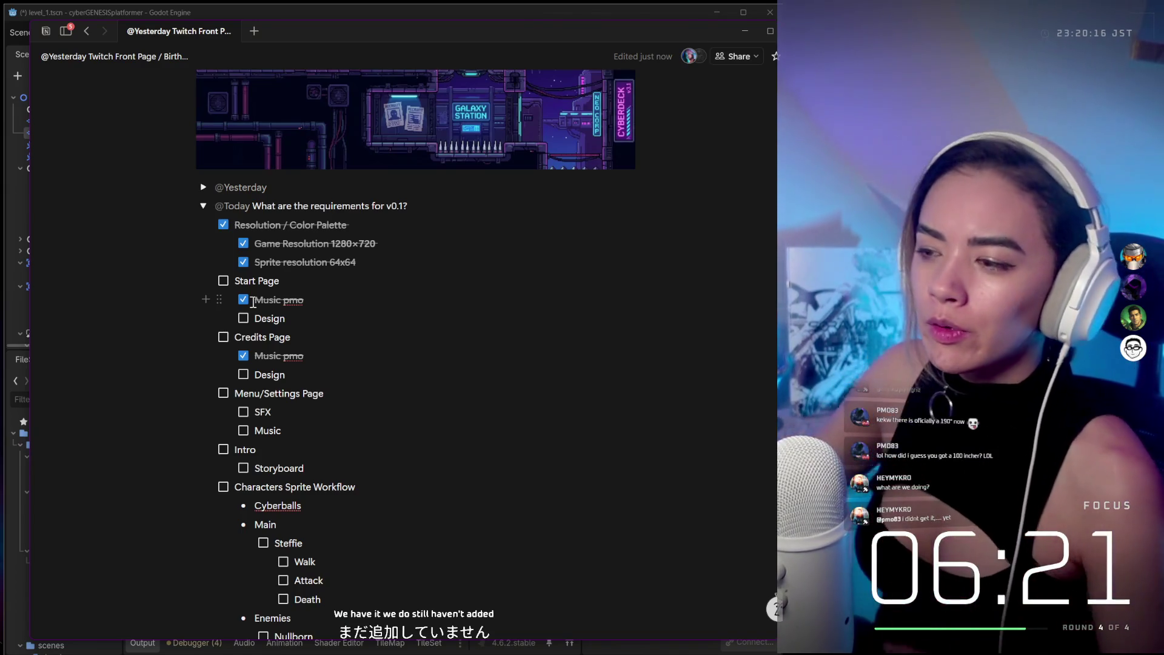
pyautogui.moveTo(607, 652)
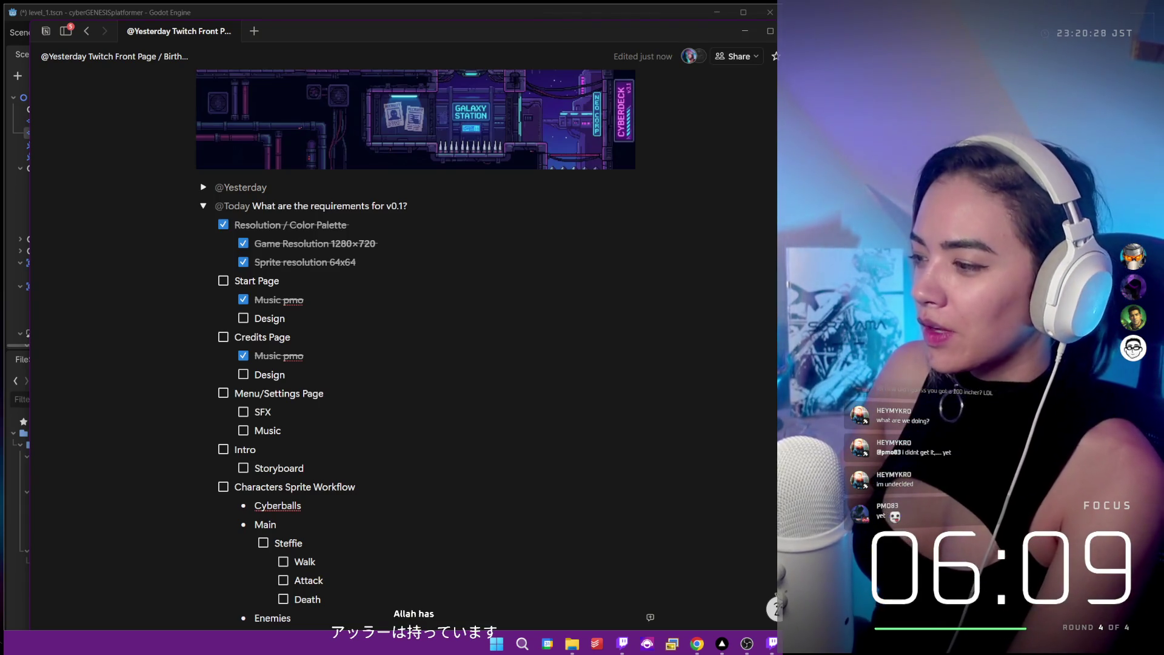
# Run the project from Godot, walk right and jump, then stop the game.
pyautogui.hotkey('alt', 'Tab')
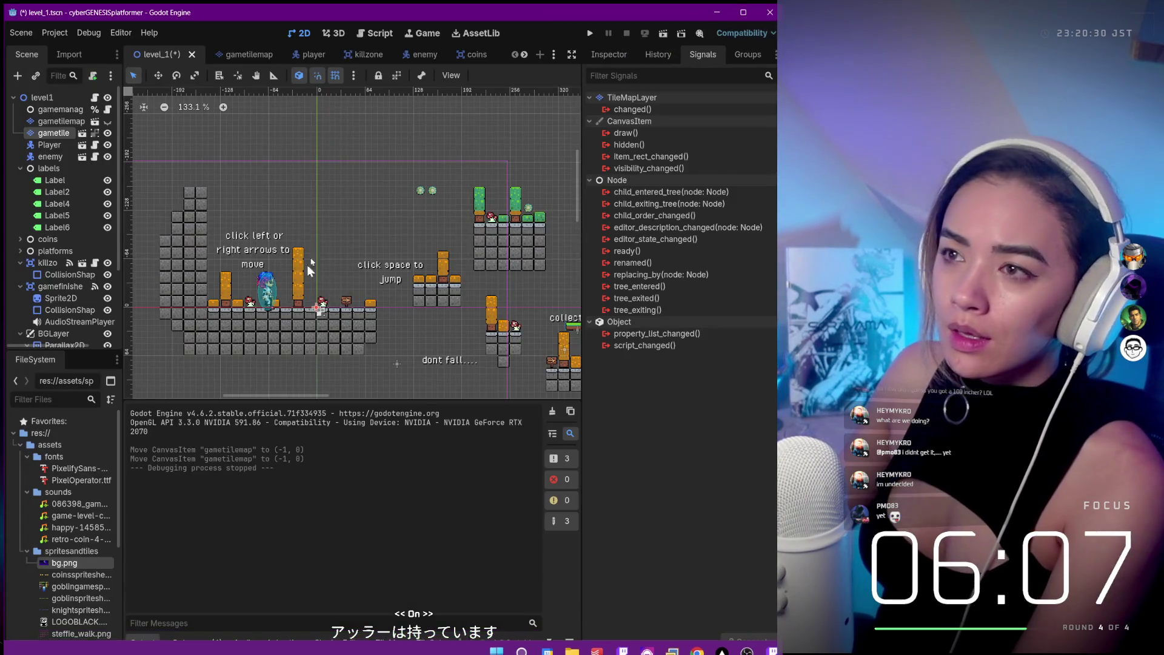
pyautogui.click(590, 34)
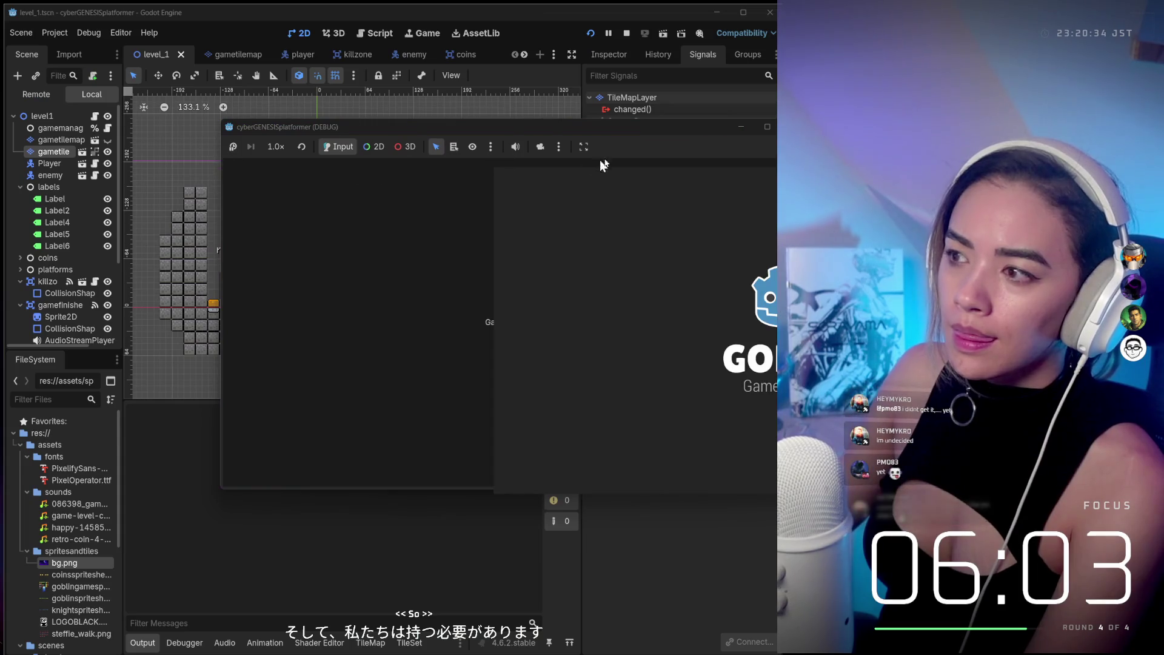
pyautogui.moveTo(667, 151); pyautogui.dragTo(219, 156)
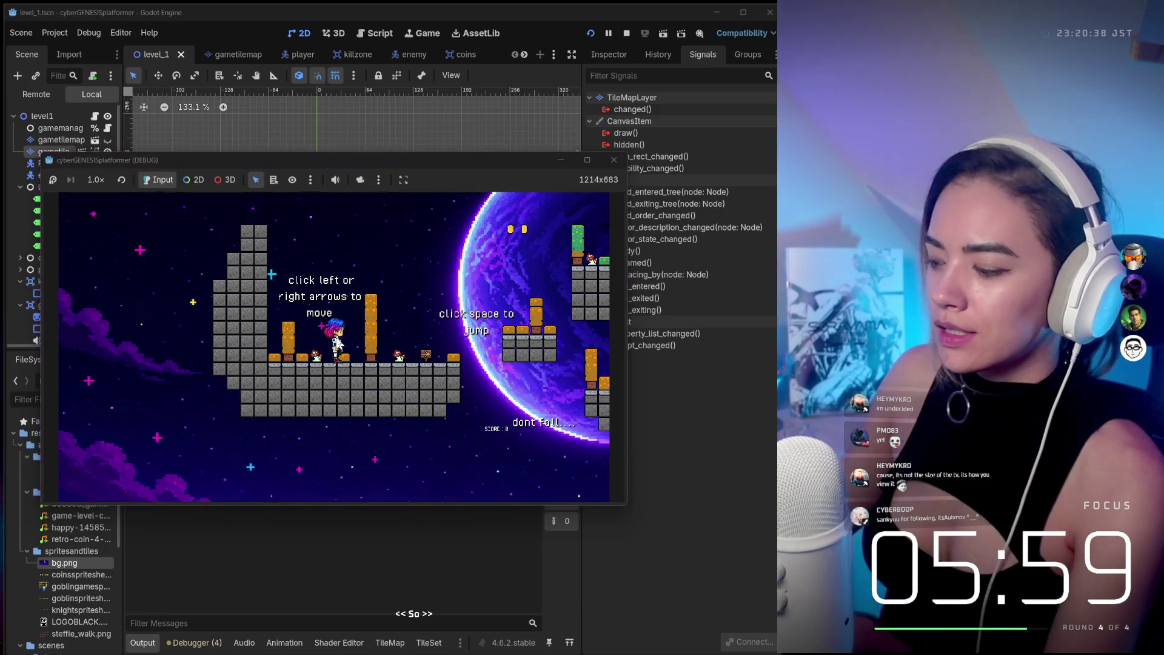
pyautogui.press('Right')
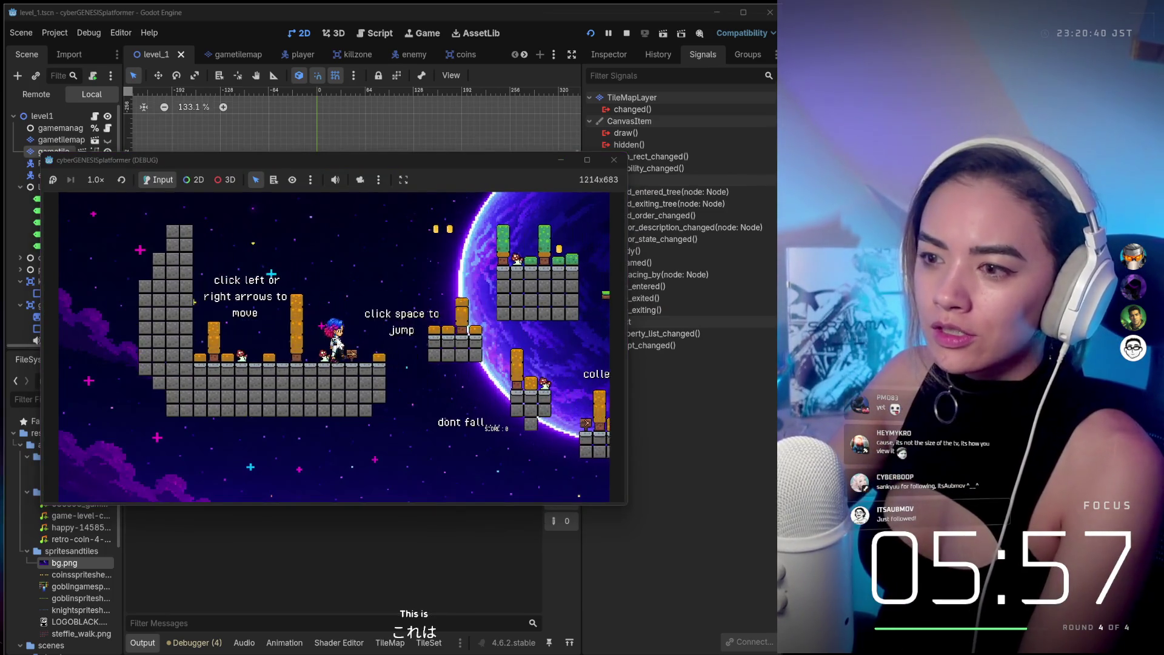
pyautogui.press('Right')
pyautogui.press('space')
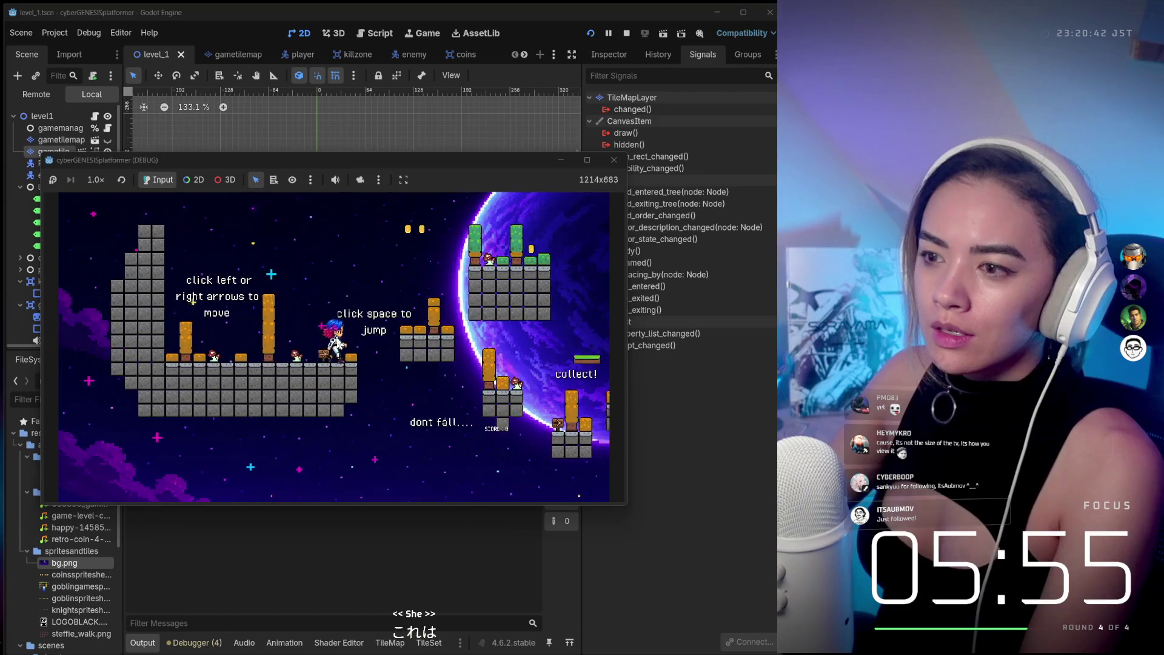
pyautogui.press('Right')
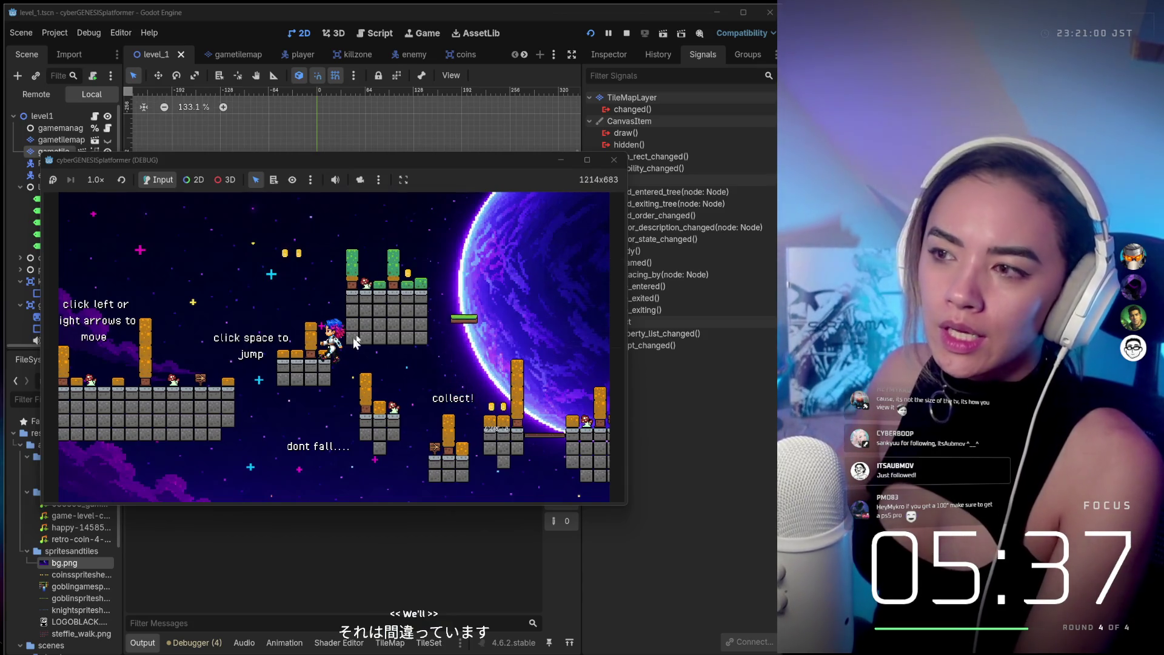
pyautogui.click(614, 159)
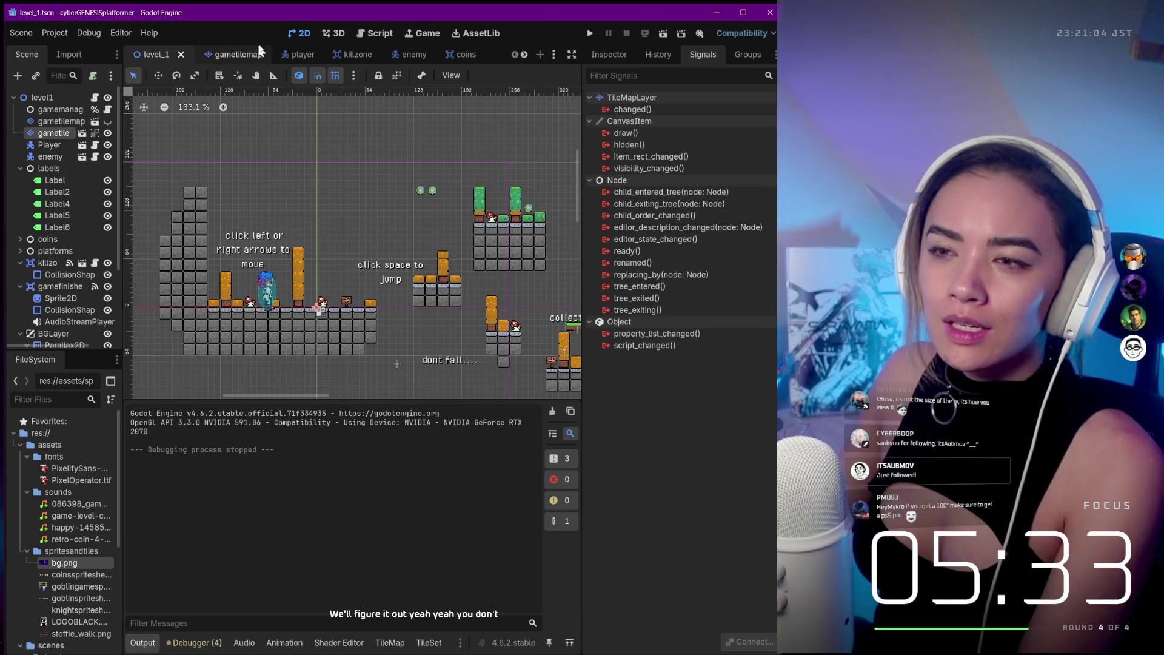
# Run the game once more and stop it with F8.
pyautogui.click(588, 34)
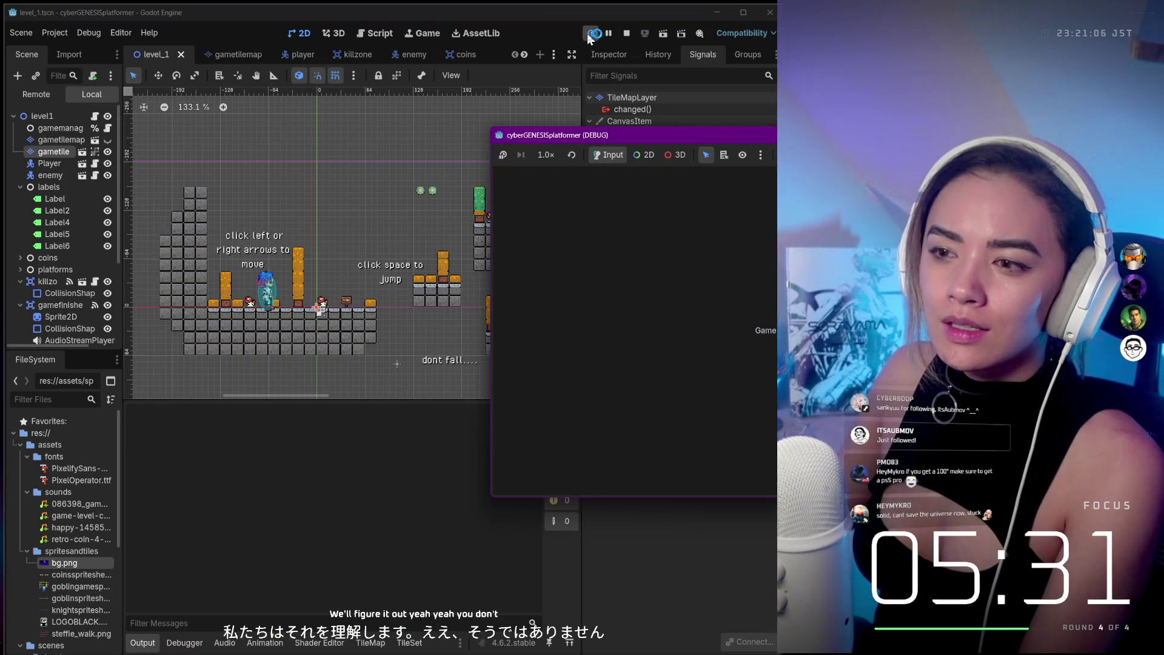
pyautogui.press('F8')
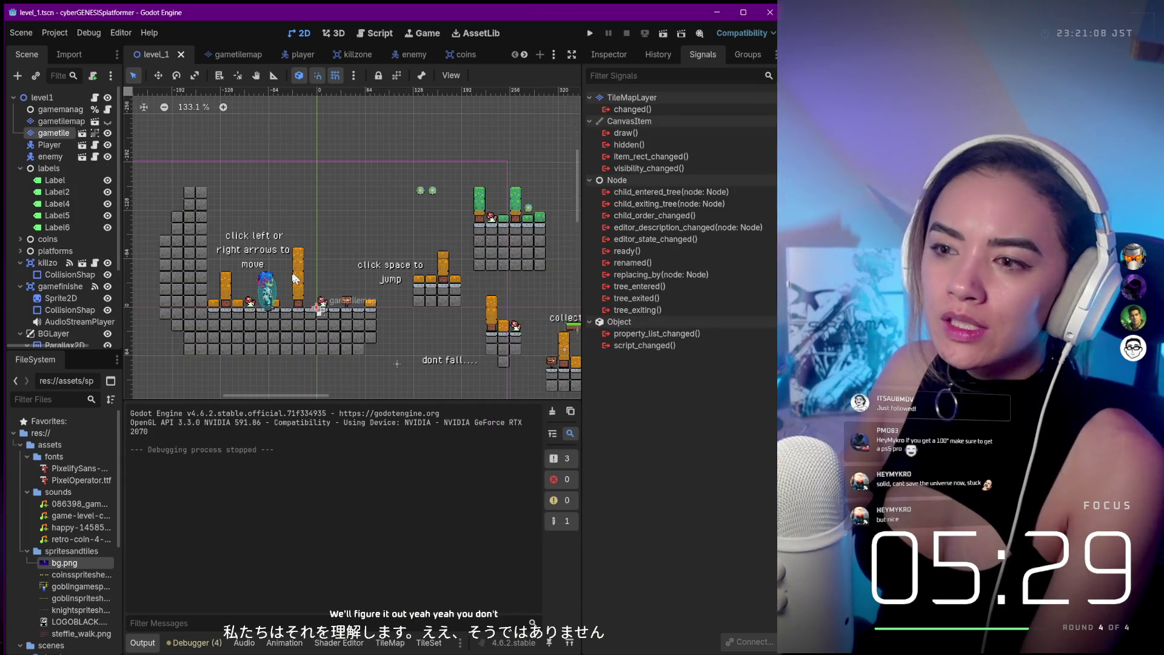
pyautogui.scroll(4, 254, 294)
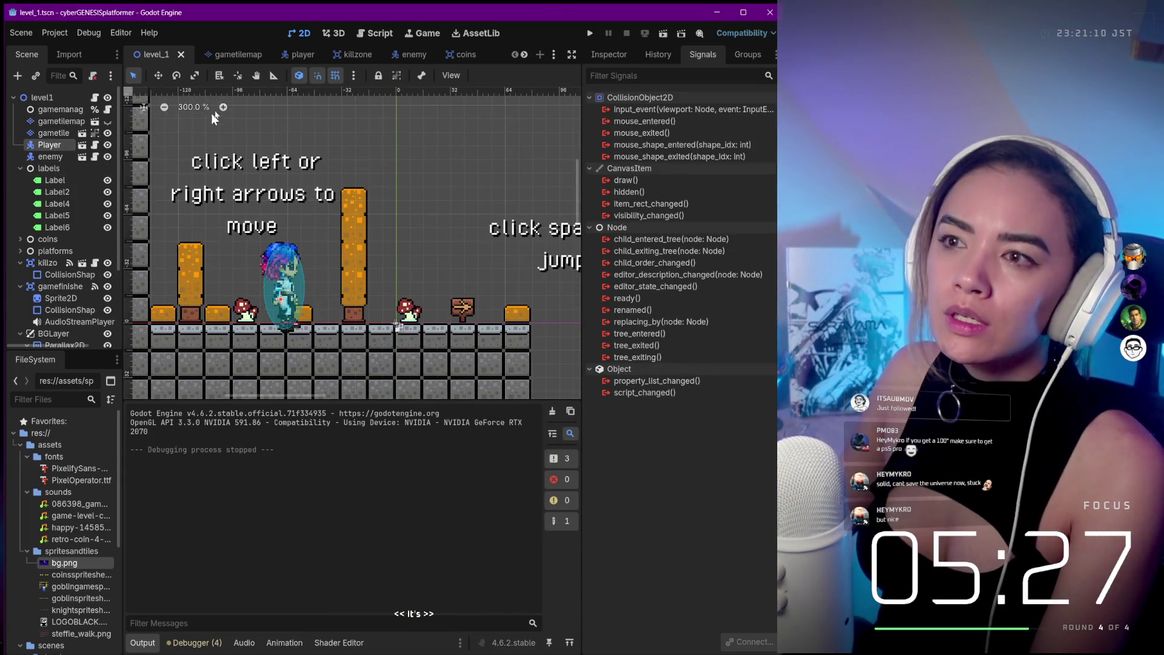
# Open player.tscn and inspect its AnimatedSprite2D, CollisionShape2D and Camera2D nodes.
pyautogui.click(290, 56)
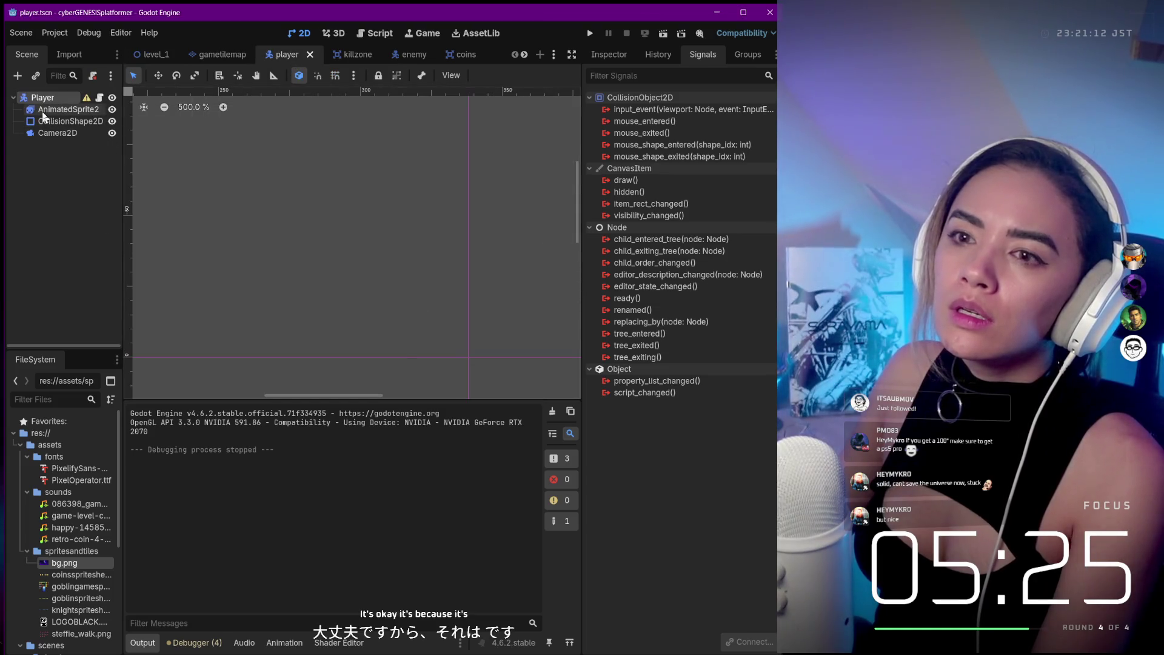
pyautogui.click(42, 109)
pyautogui.click(45, 122)
pyautogui.click(45, 133)
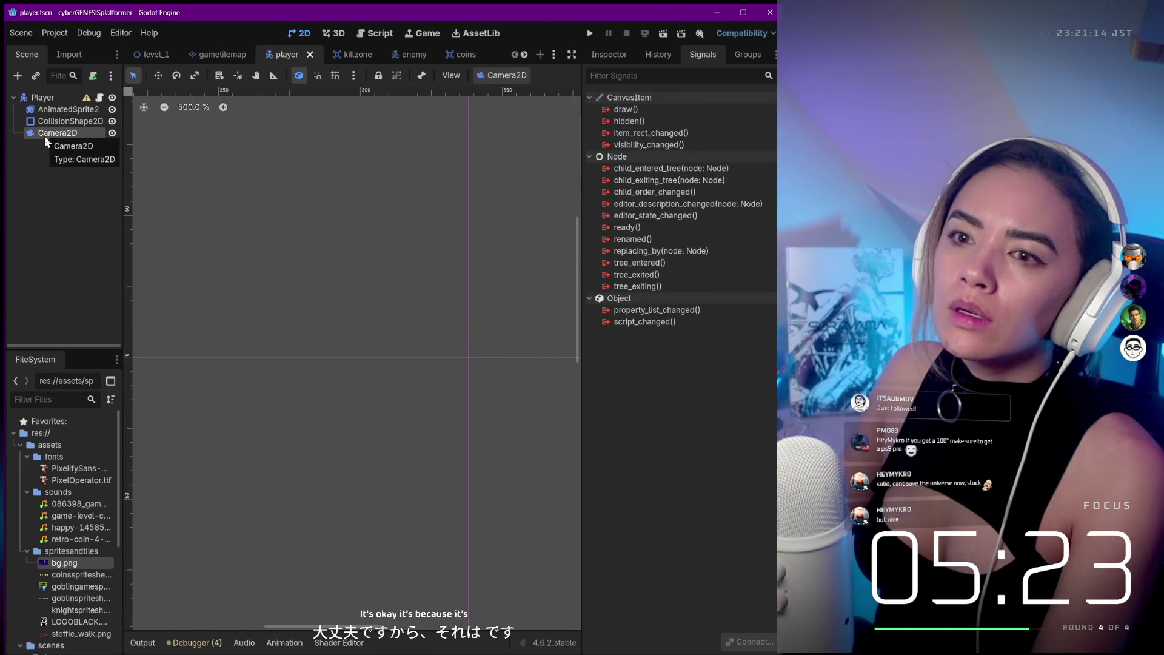
pyautogui.doubleClick(55, 123)
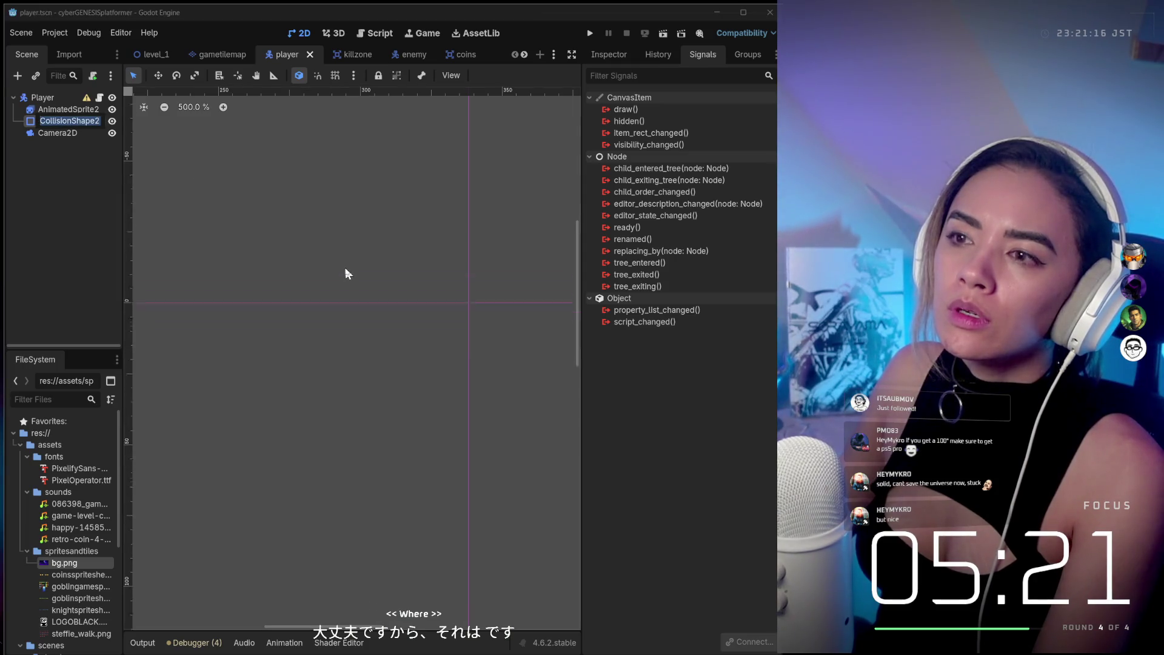
# Shrink the collision ellipse narrower and shorter, then shift it about 5 px down.
pyautogui.scroll(-5, 342, 267)
pyautogui.scroll(4, 338, 276)
pyautogui.hscroll(10, 431, 300)
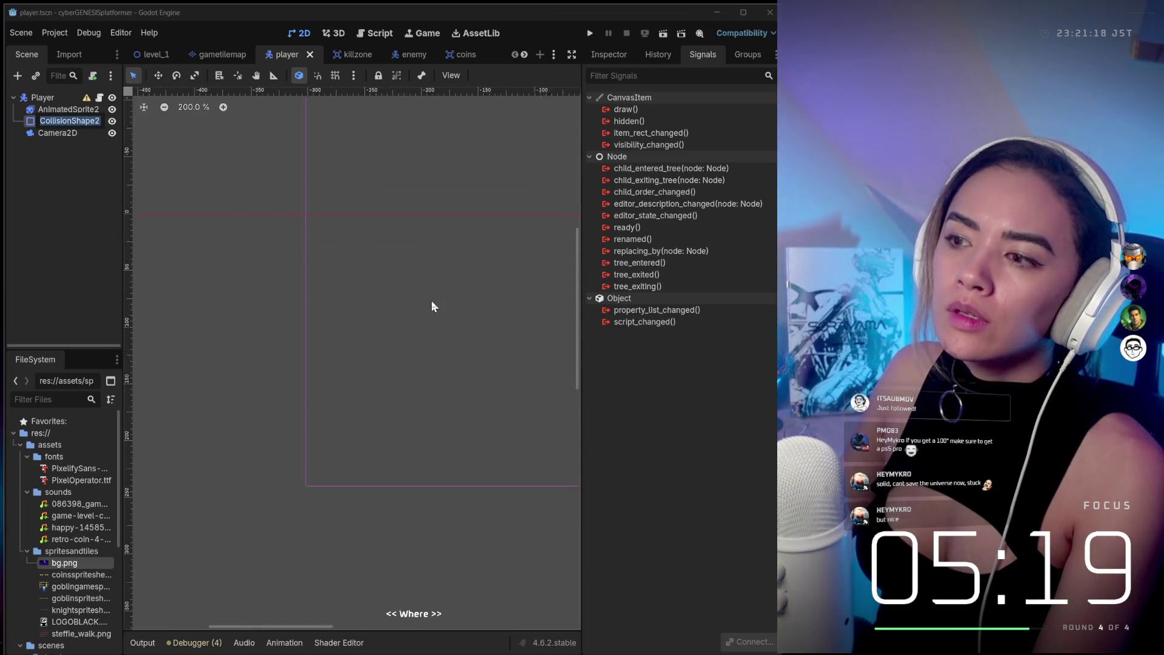
pyautogui.scroll(-3, 390, 261)
pyautogui.scroll(3, 345, 173)
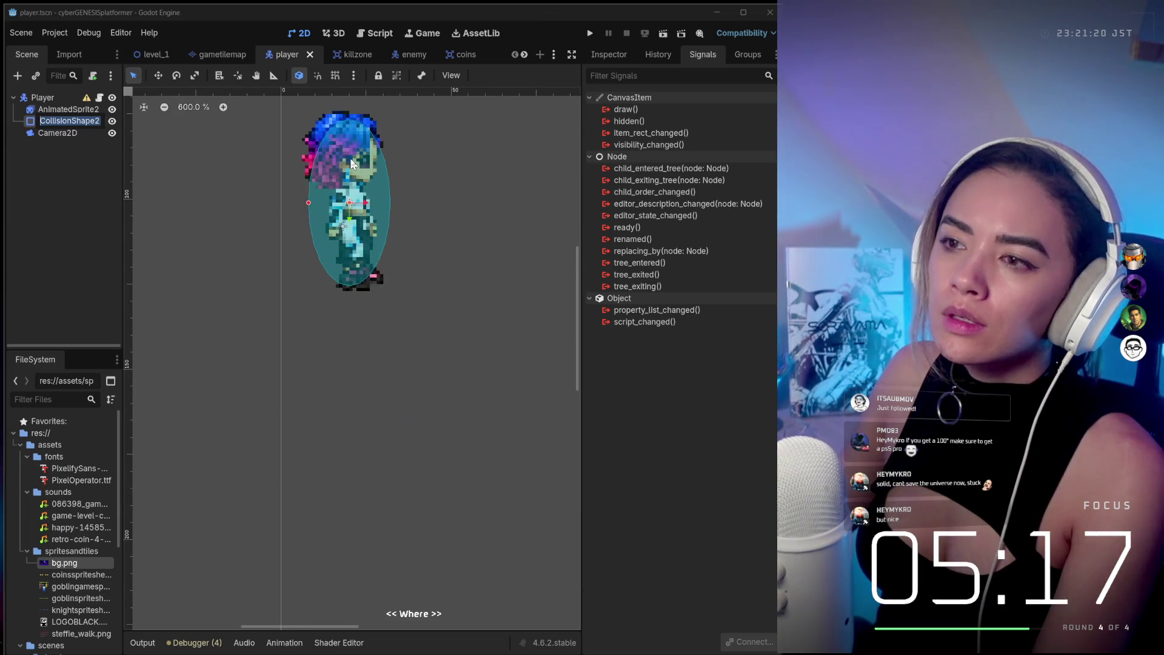
pyautogui.moveTo(303, 212); pyautogui.dragTo(316, 216)
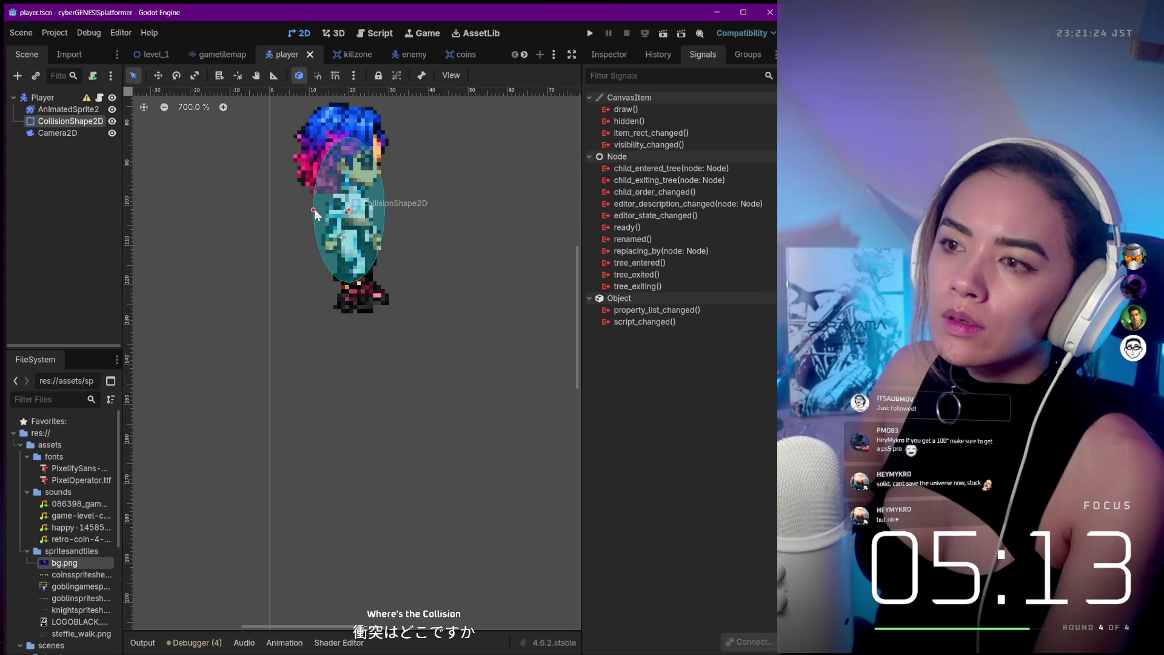
pyautogui.moveTo(336, 213); pyautogui.dragTo(341, 233)
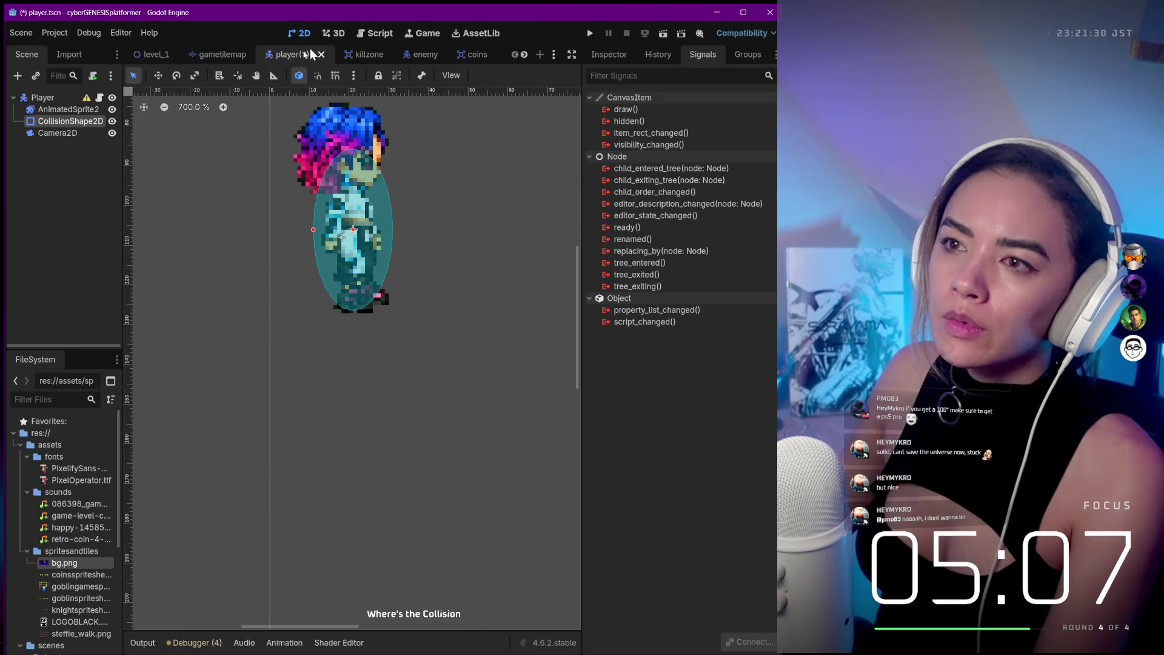
pyautogui.moveTo(147, 54)
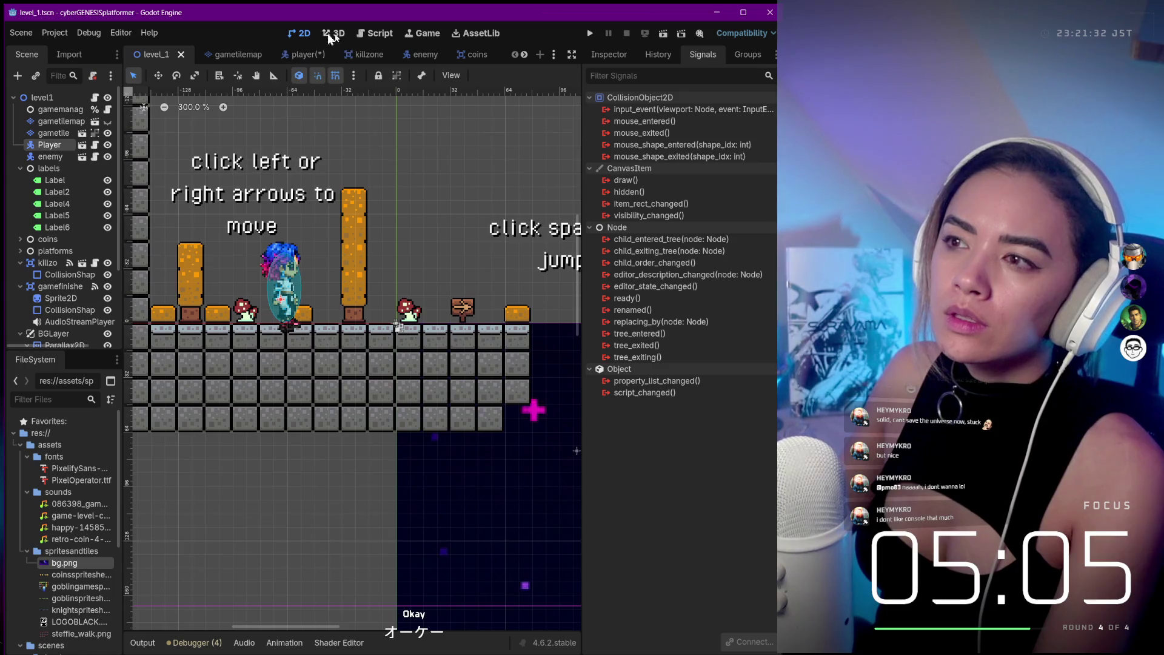
# Run the game, move its window left, and walk the character left and right.
pyautogui.click(590, 40)
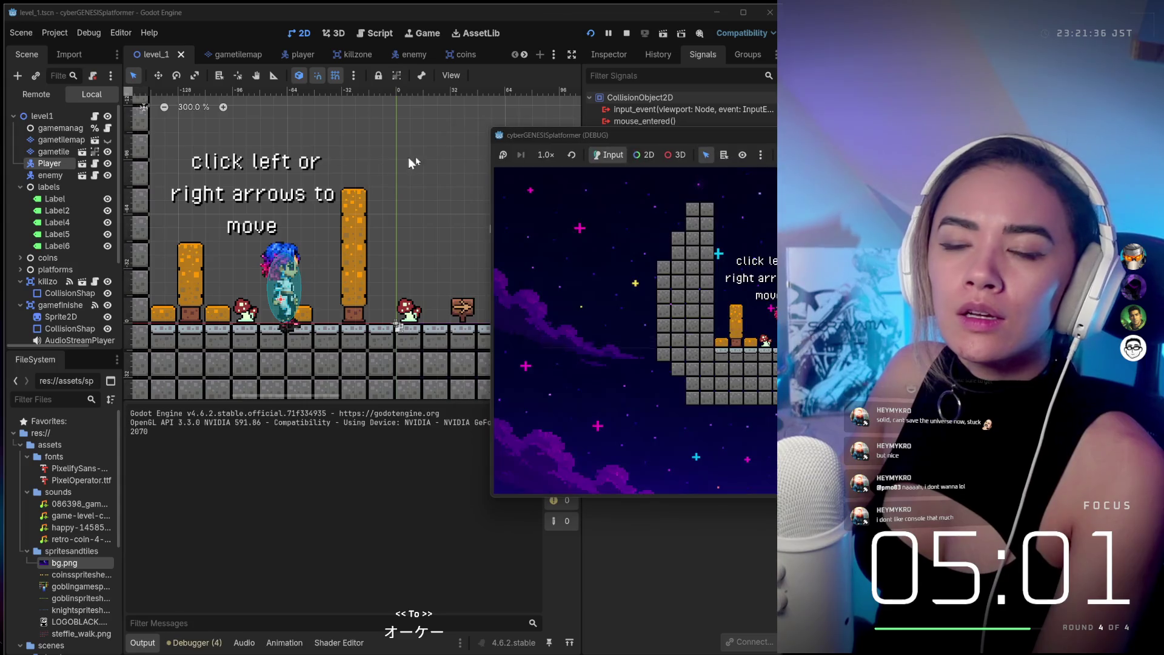
pyautogui.moveTo(613, 136)
pyautogui.mouseDown()
pyautogui.moveTo(326, 144)
pyautogui.moveTo(180, 164)
pyautogui.moveTo(157, 134)
pyautogui.moveTo(158, 145)
pyautogui.mouseUp()
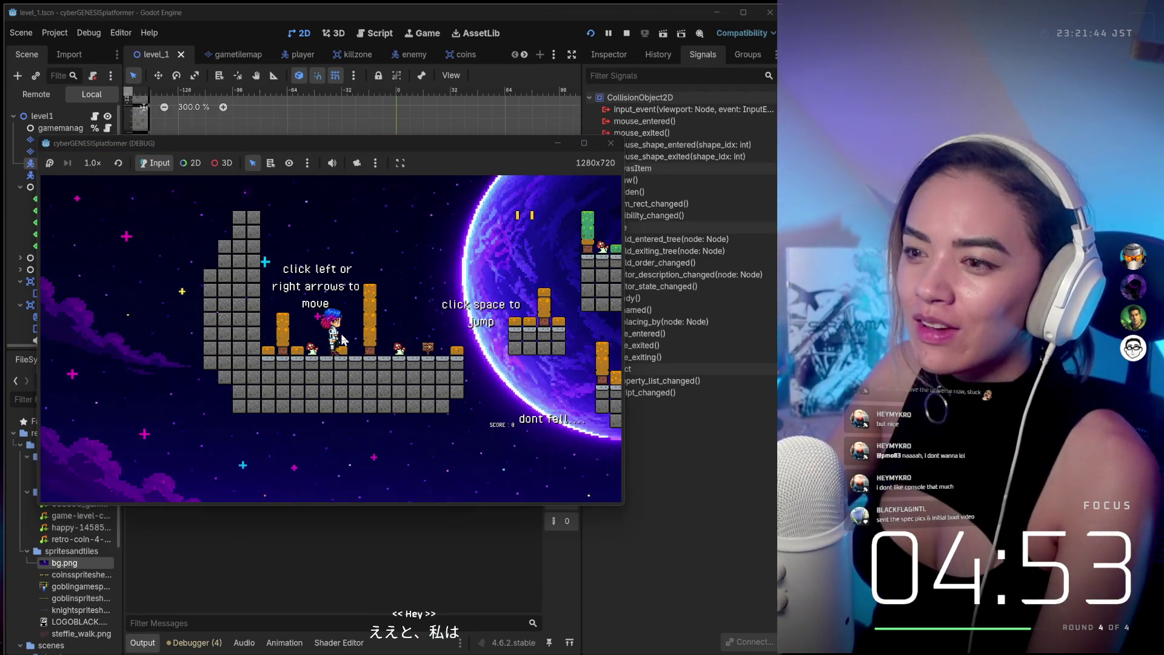
pyautogui.press('super+h')
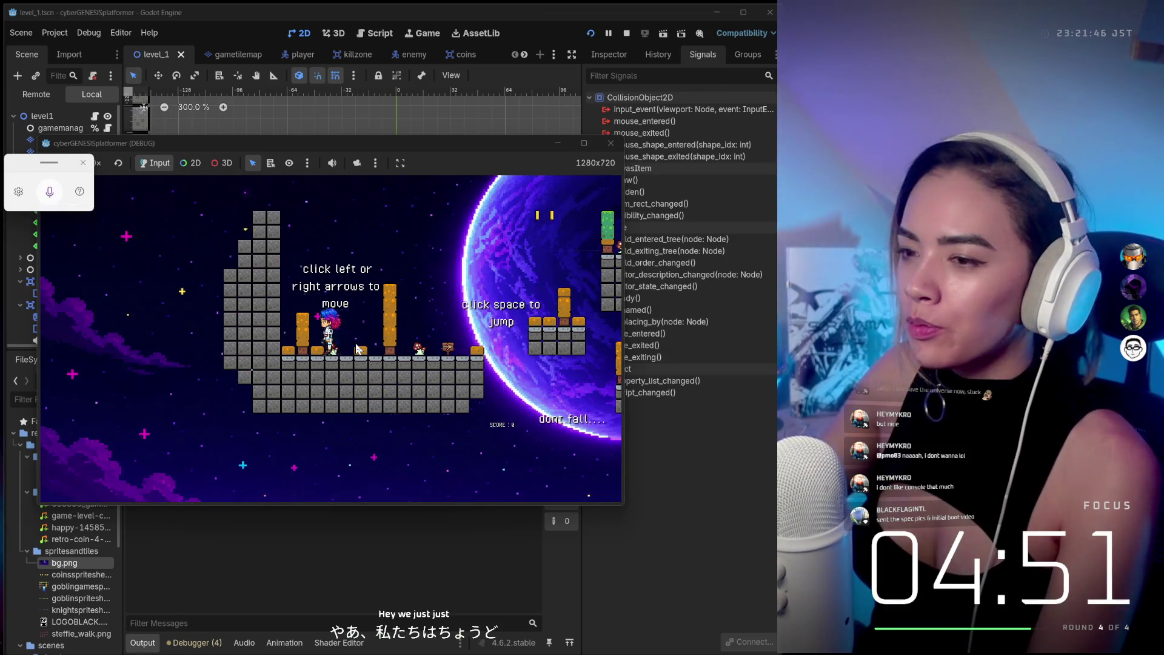
pyautogui.press('Right')
pyautogui.press('Left')
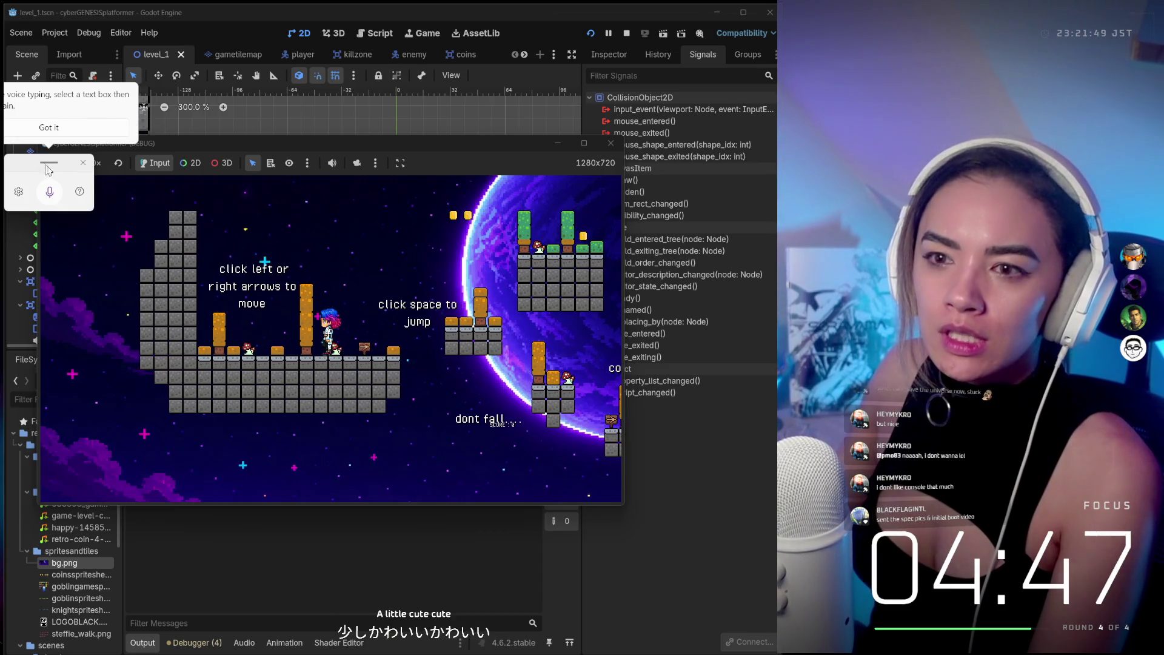
pyautogui.click(241, 236)
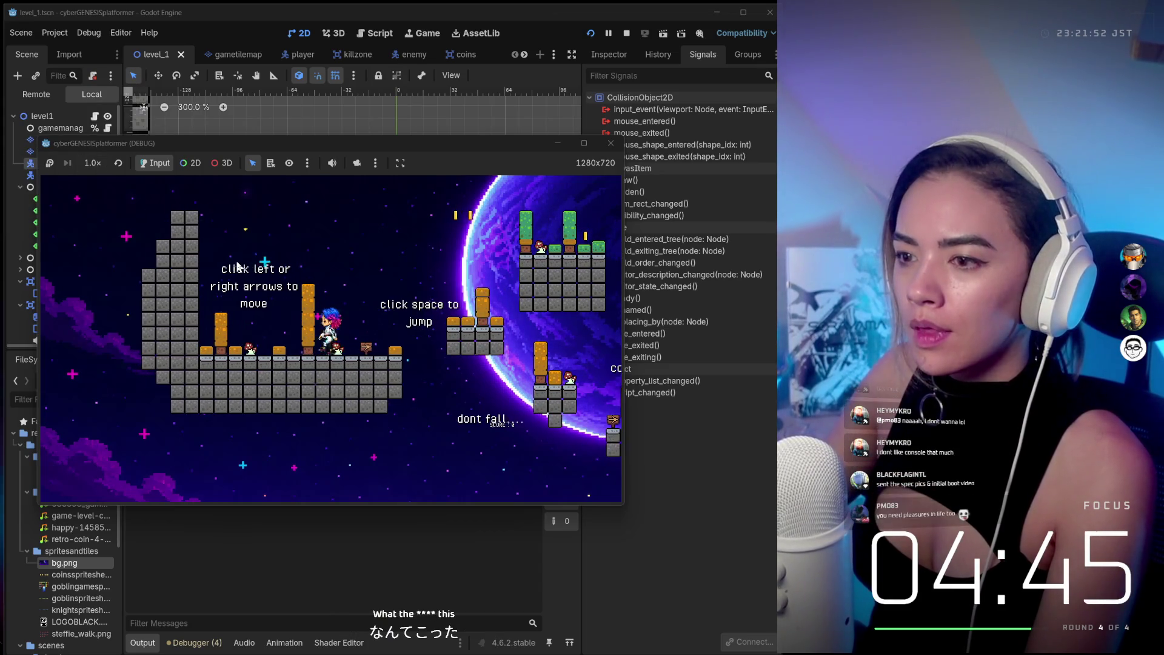
pyautogui.press('Left')
pyautogui.press('Left')
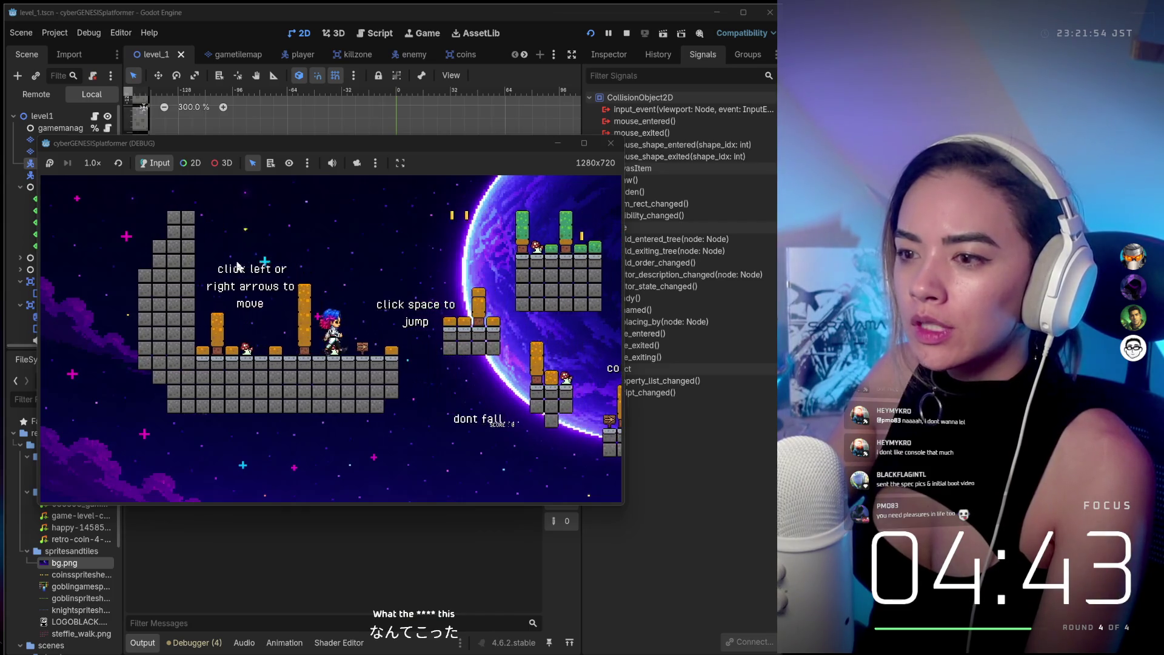
pyautogui.press('Right')
pyautogui.press('Left')
pyautogui.press('Right')
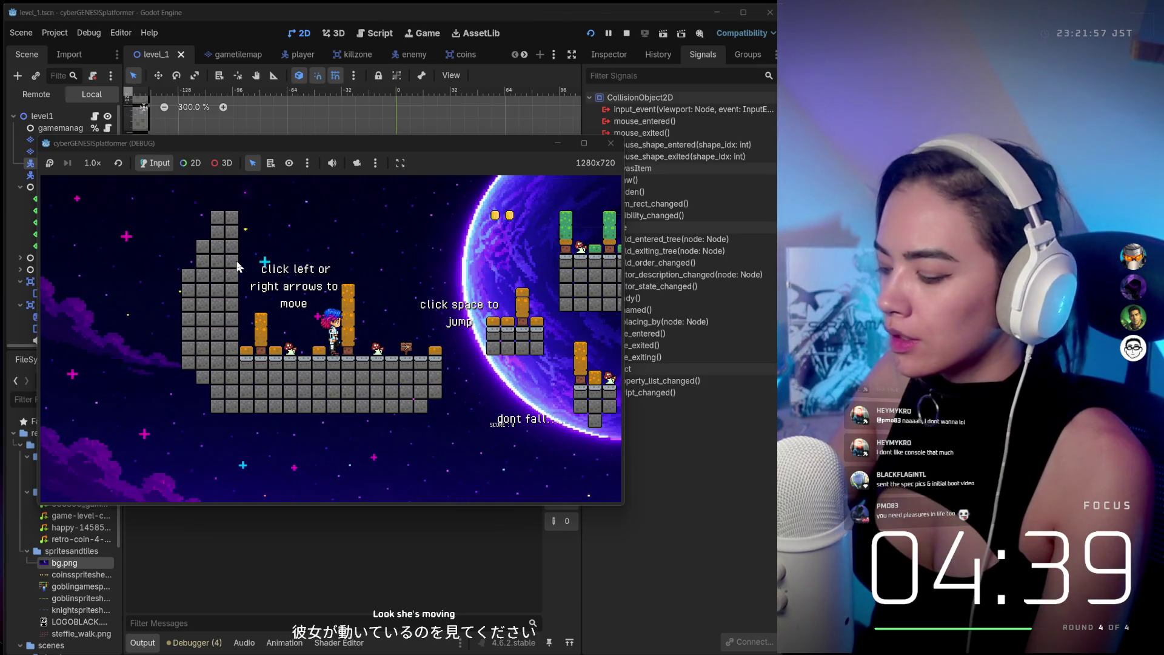
# Jump twice, run right off the platform edge, then jump after respawning.
pyautogui.press('space')
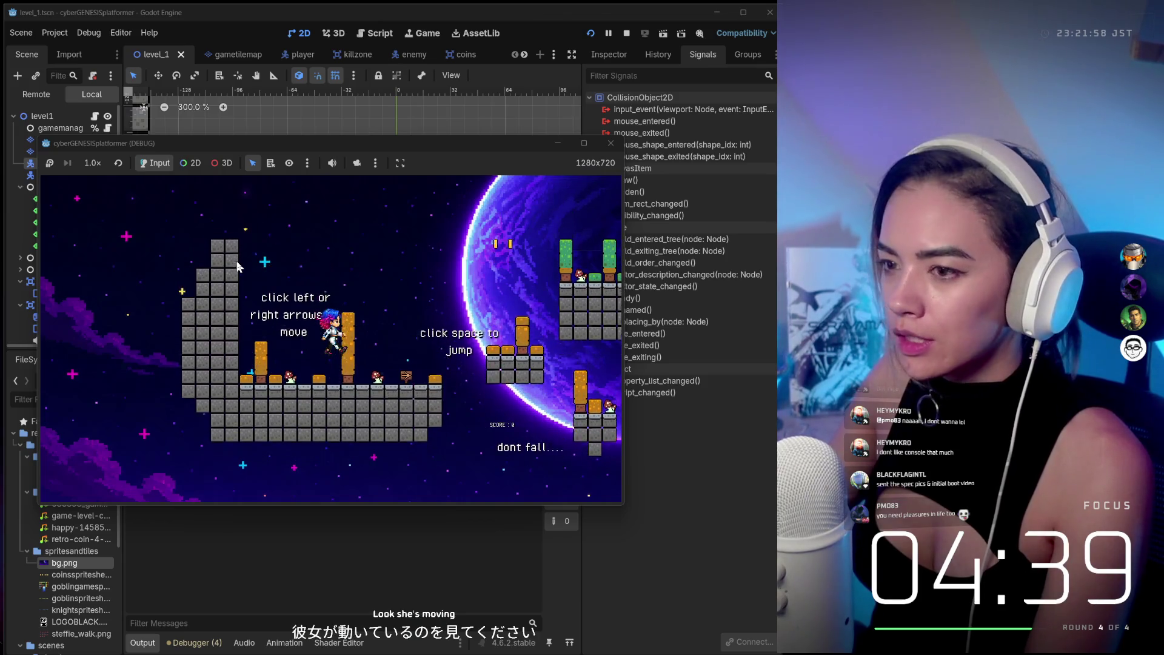
pyautogui.press('space')
pyautogui.press('Right')
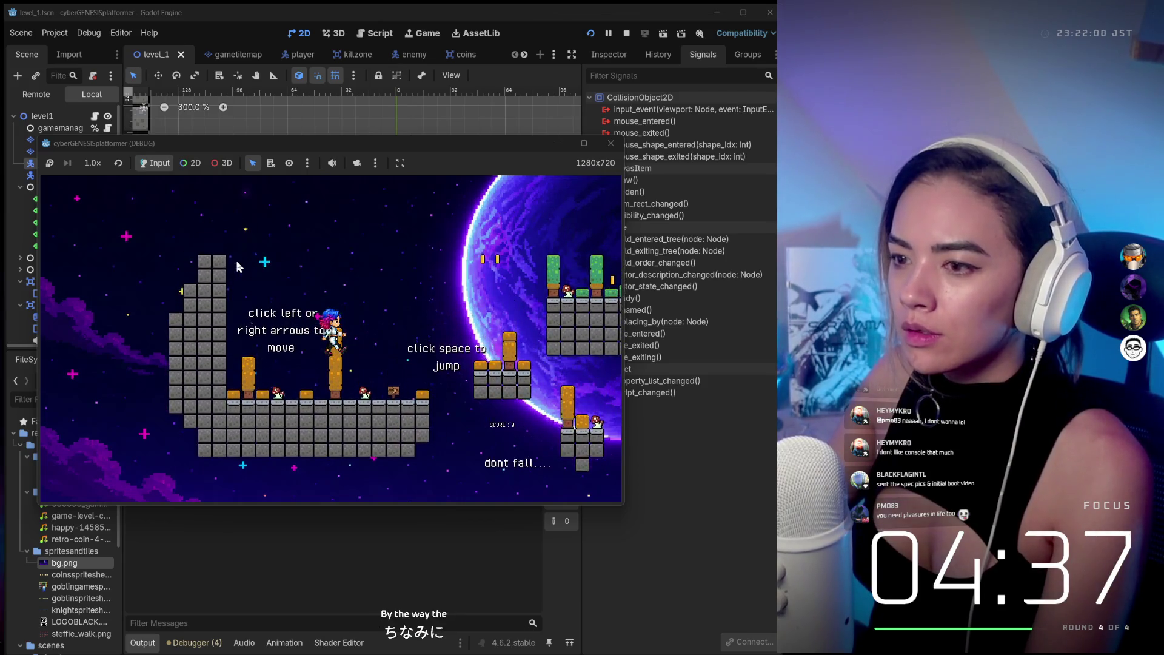
pyautogui.press('Right')
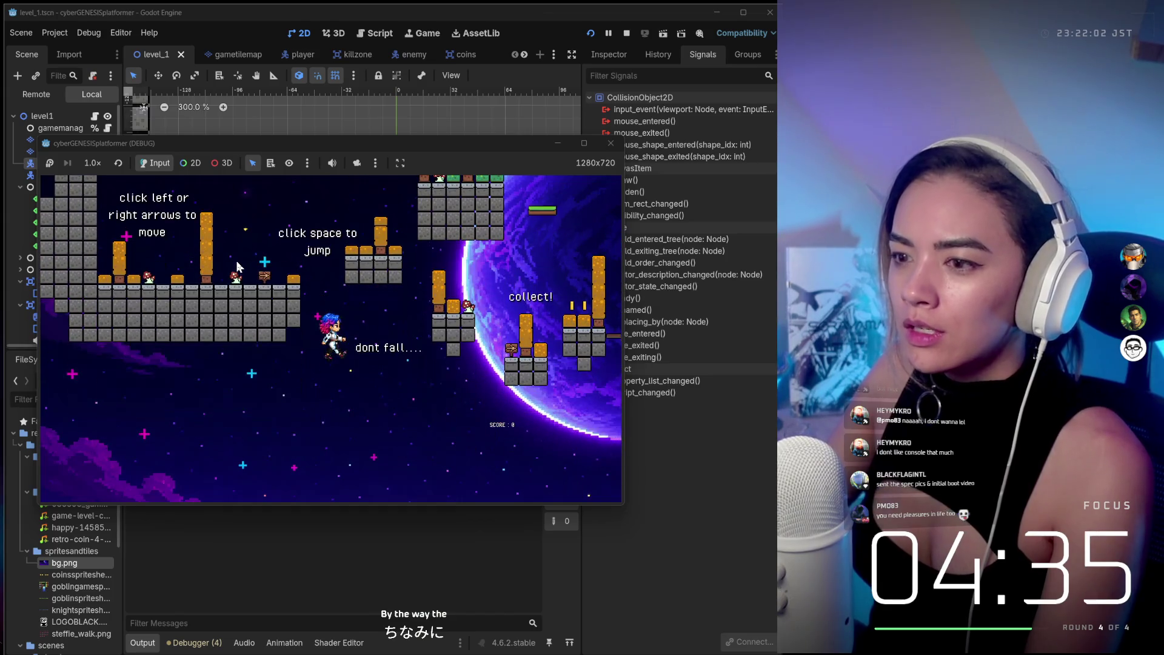
pyautogui.press('Right')
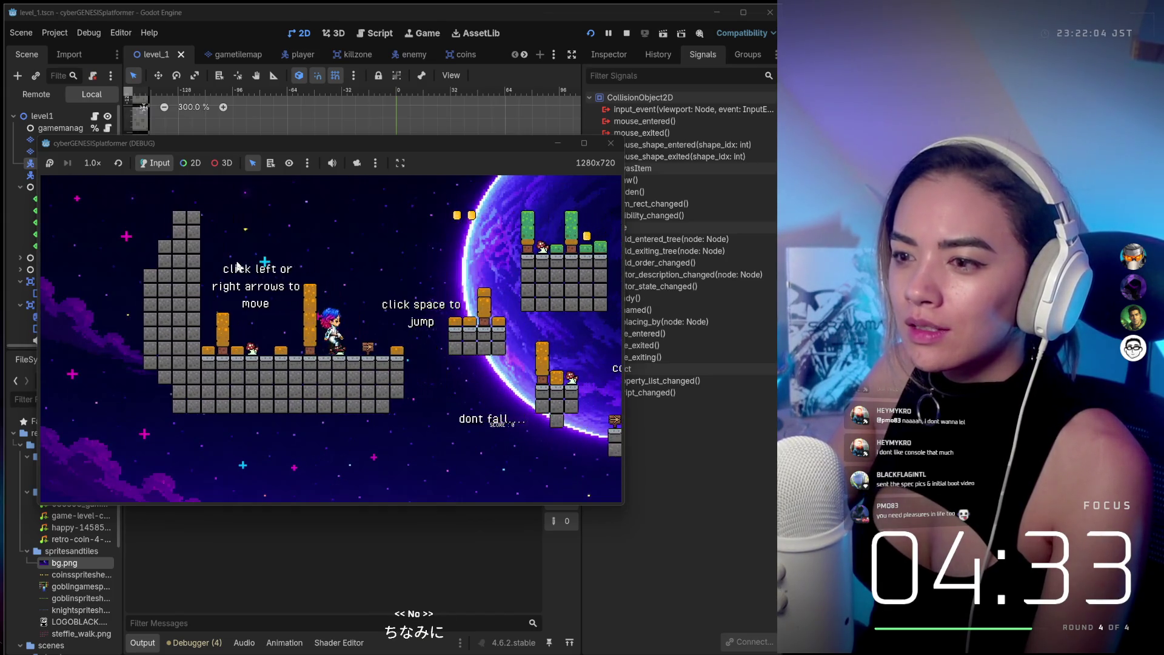
pyautogui.press('space')
pyautogui.press('Right')
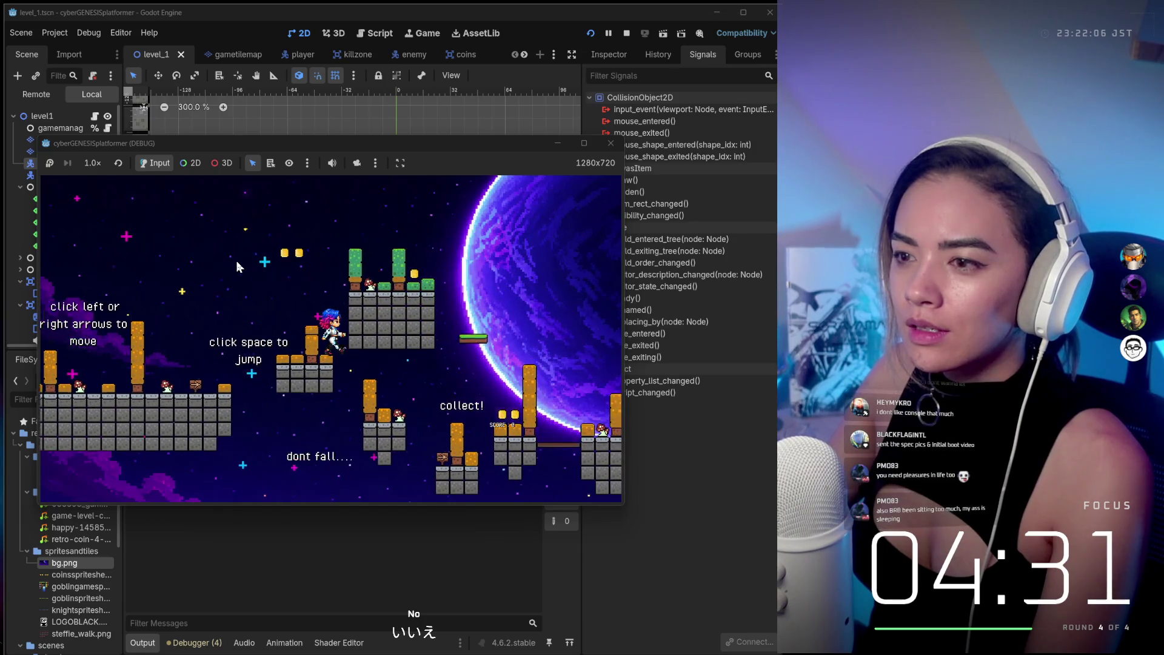
# Run back left with a jump to the starting wall, head right, then close the game.
pyautogui.press('Left')
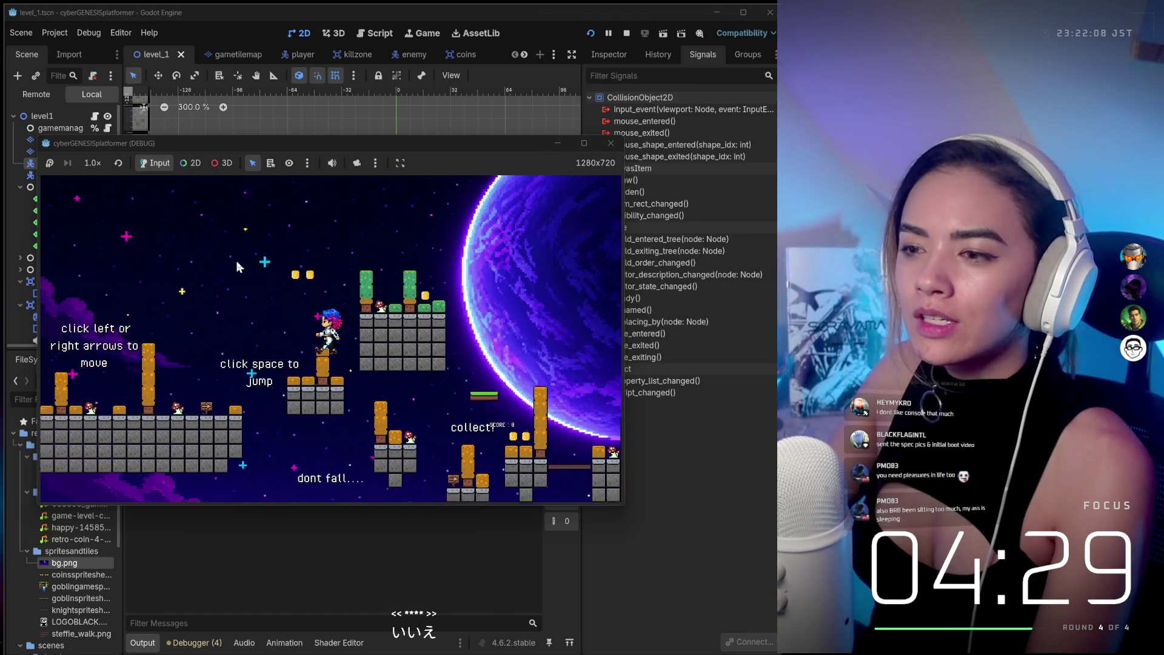
pyautogui.press('space')
pyautogui.press('Left')
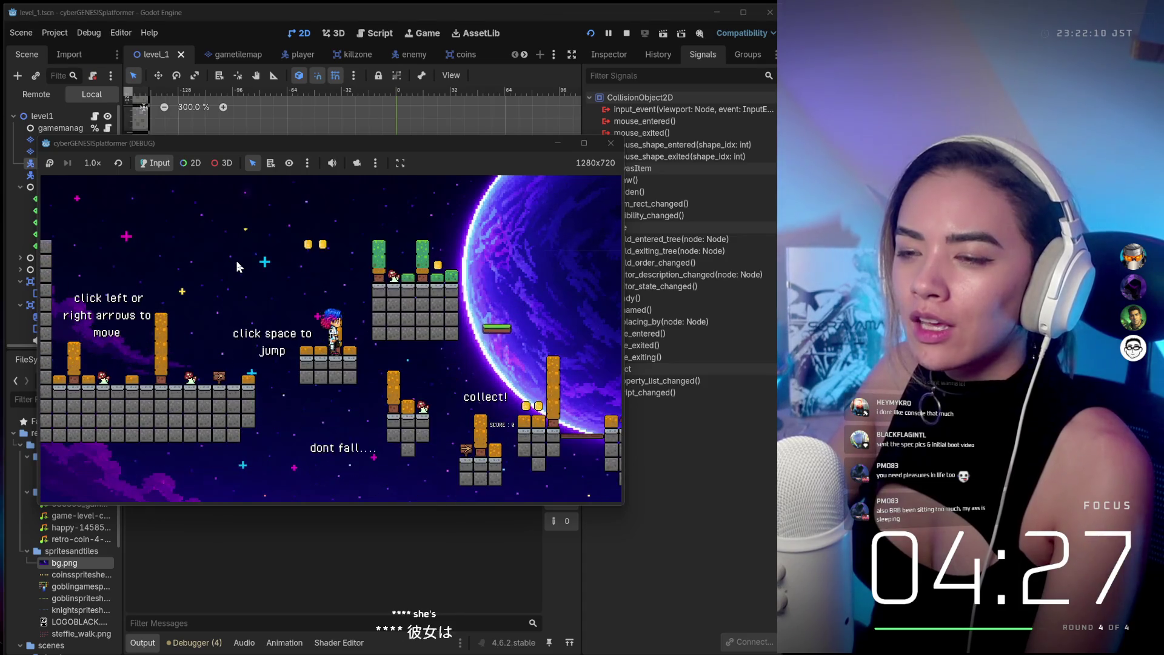
pyautogui.press('Left')
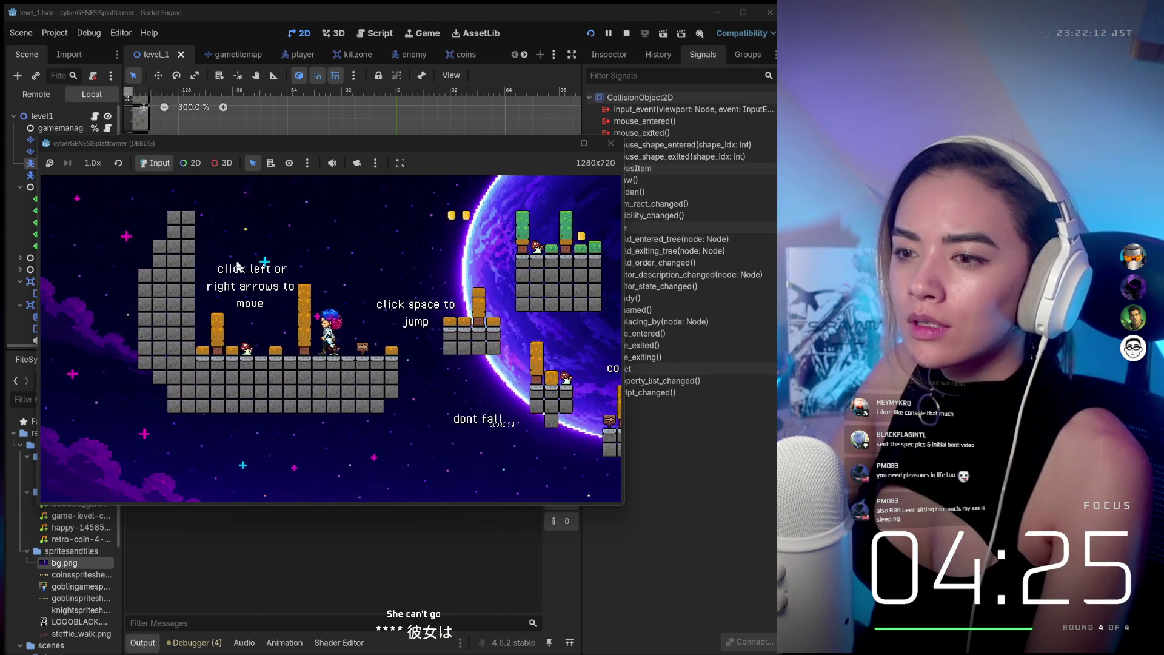
pyautogui.press('Right')
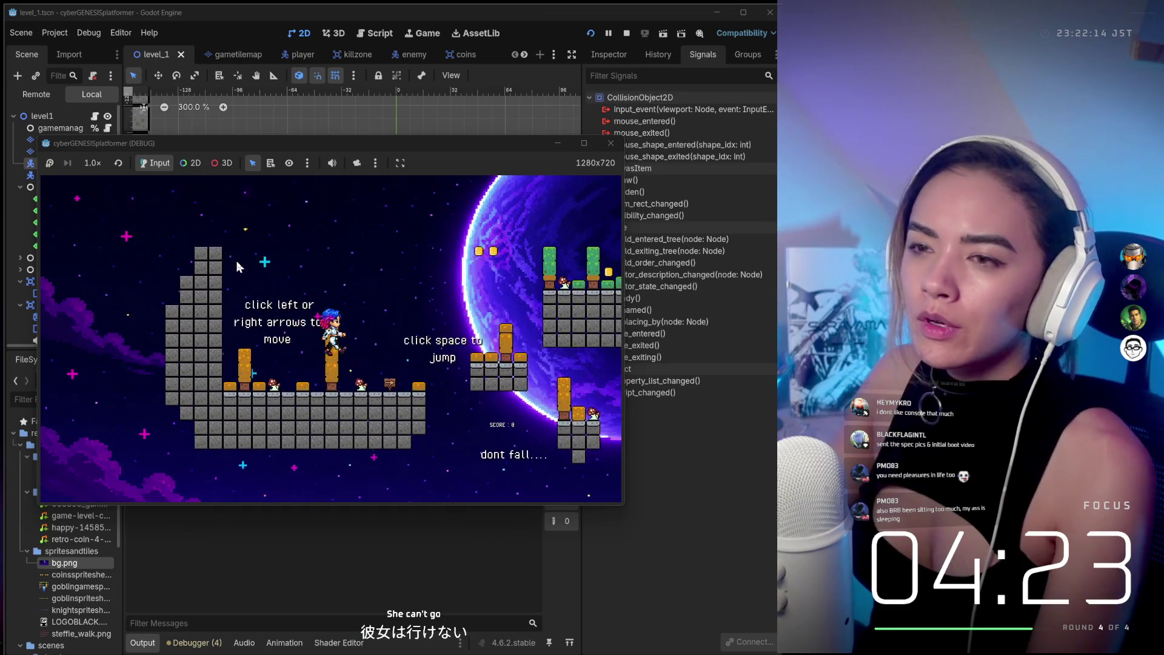
pyautogui.click(611, 143)
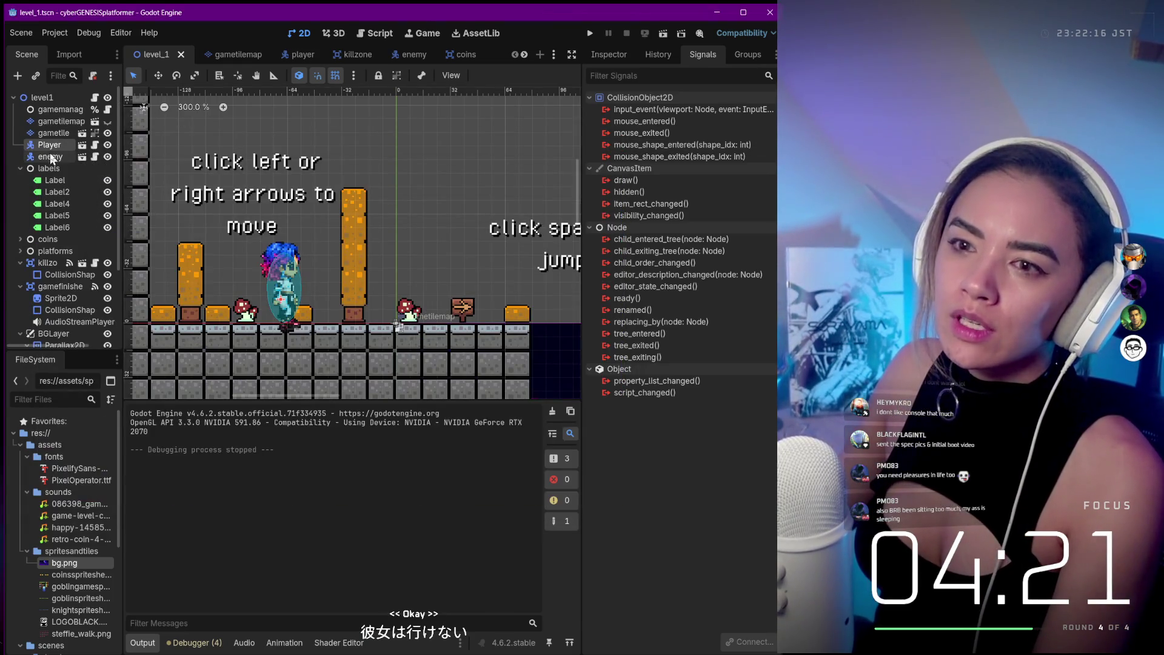
# Open the player scene and look over its AnimatedSprite2D, CollisionShape2D and Camera2D nodes.
pyautogui.click(286, 52)
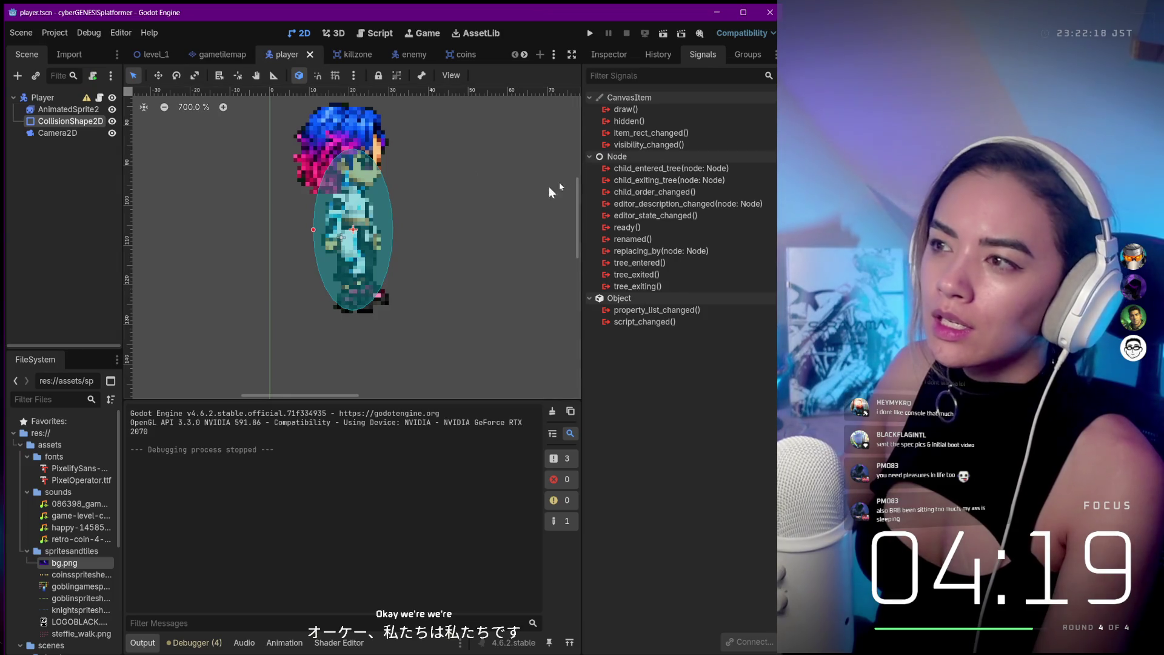
pyautogui.click(60, 109)
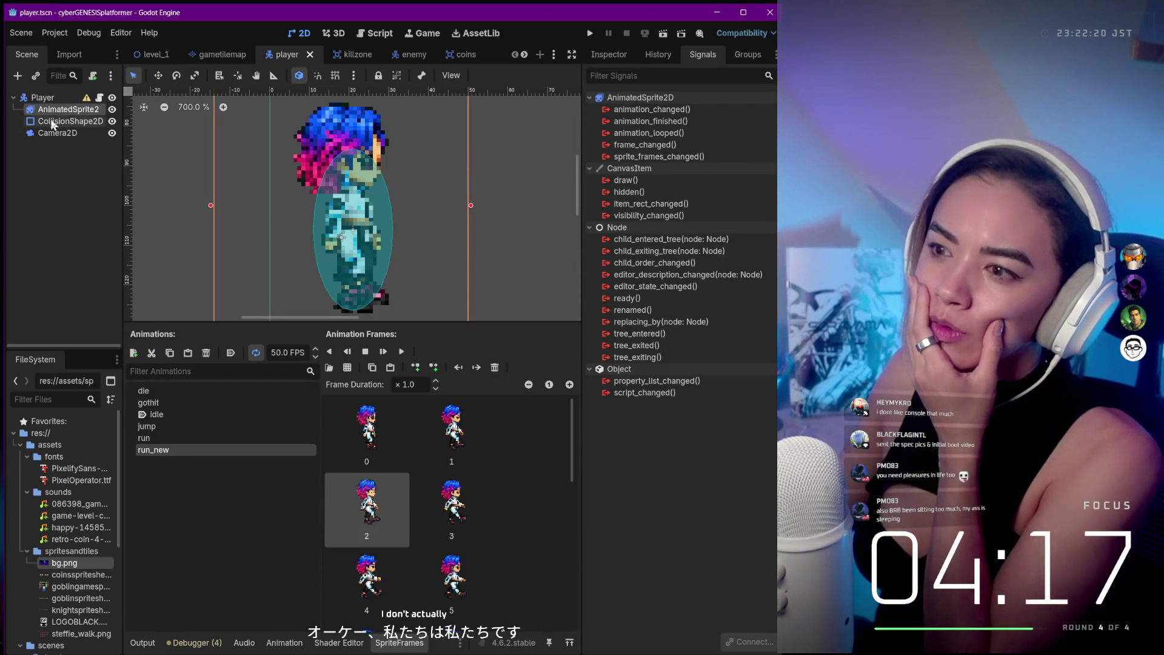
pyautogui.click(53, 123)
pyautogui.click(50, 130)
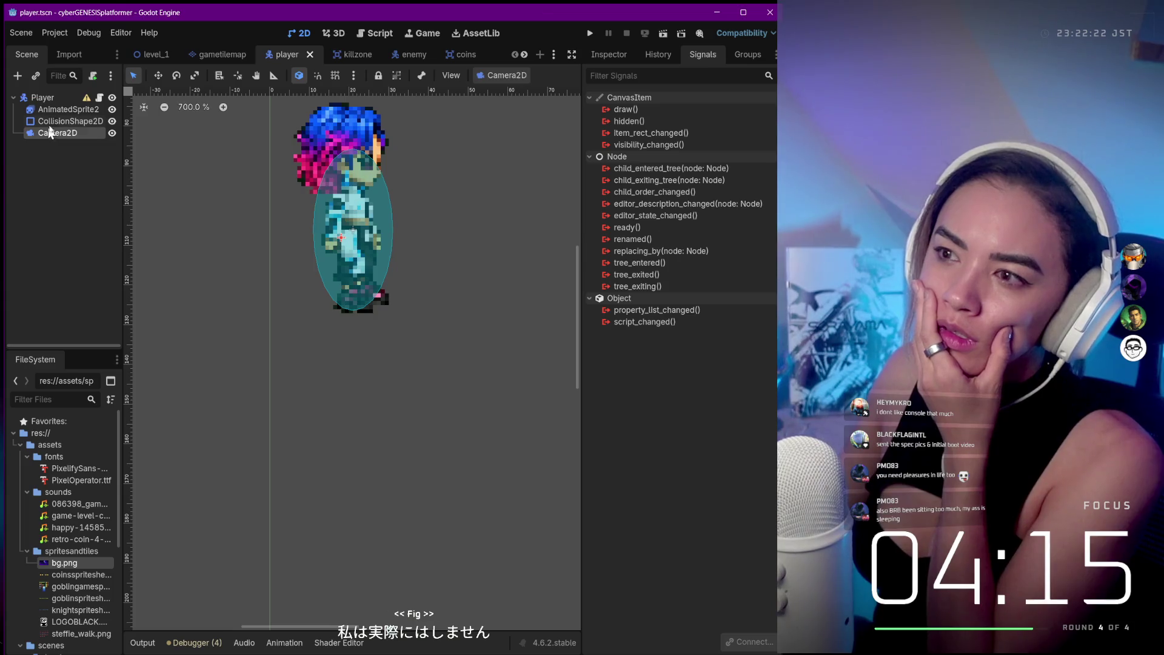
pyautogui.click(60, 111)
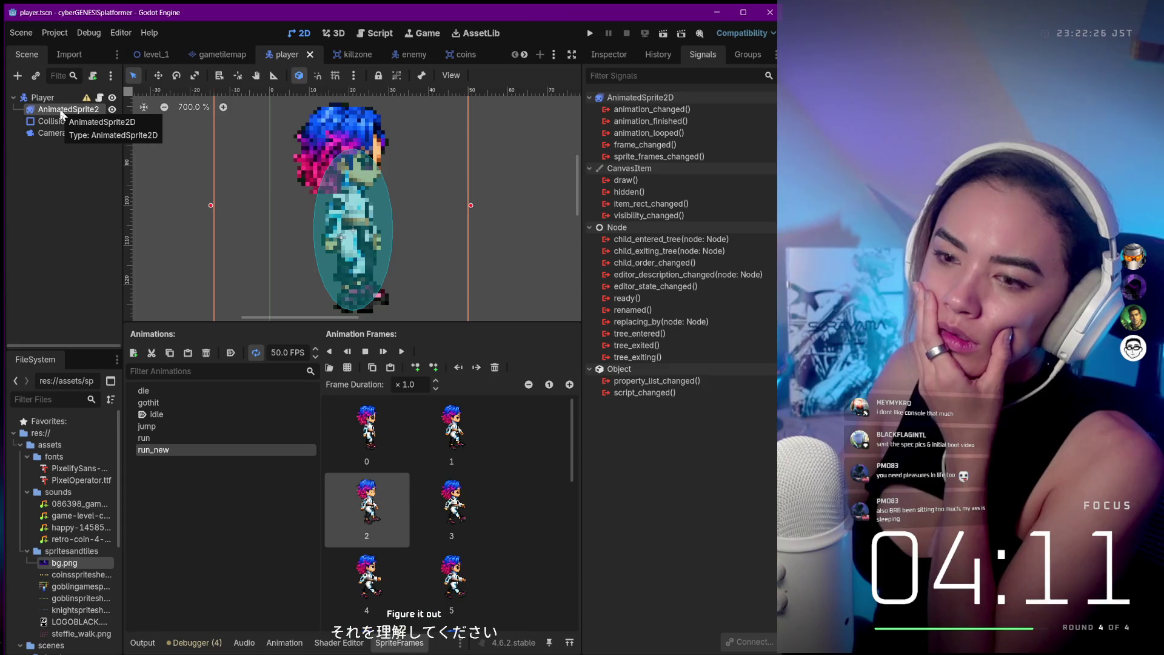
pyautogui.click(56, 124)
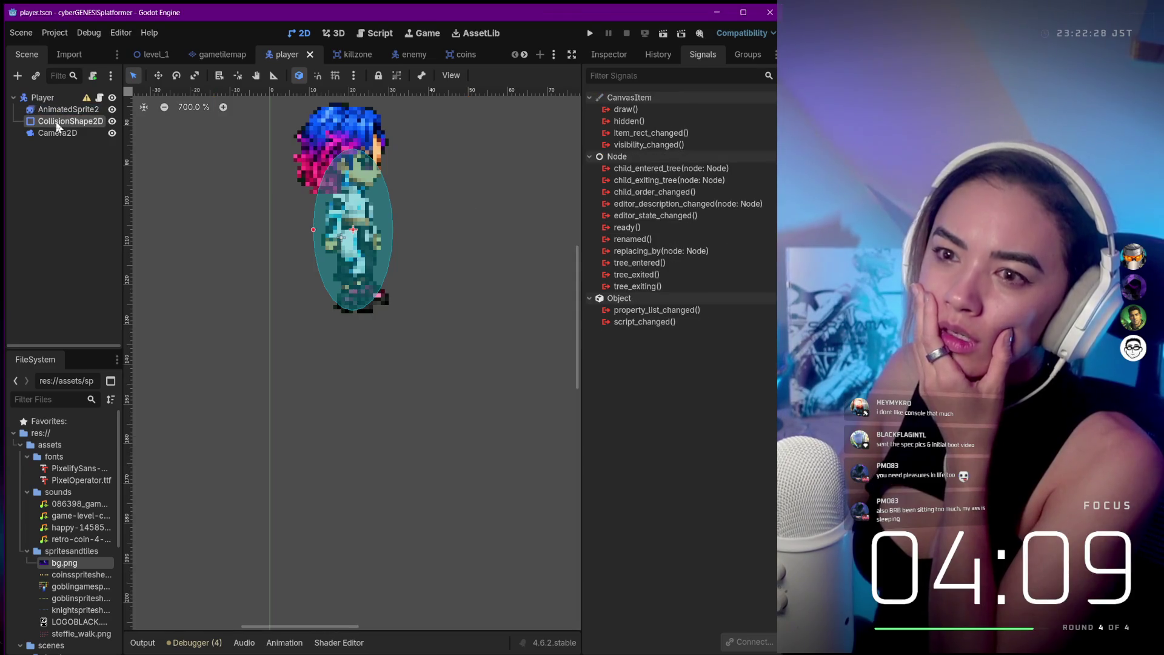
# Glance at the gametilemap scene, then return to the player and show the CircleShape2D collision's Inspector.
pyautogui.click(220, 56)
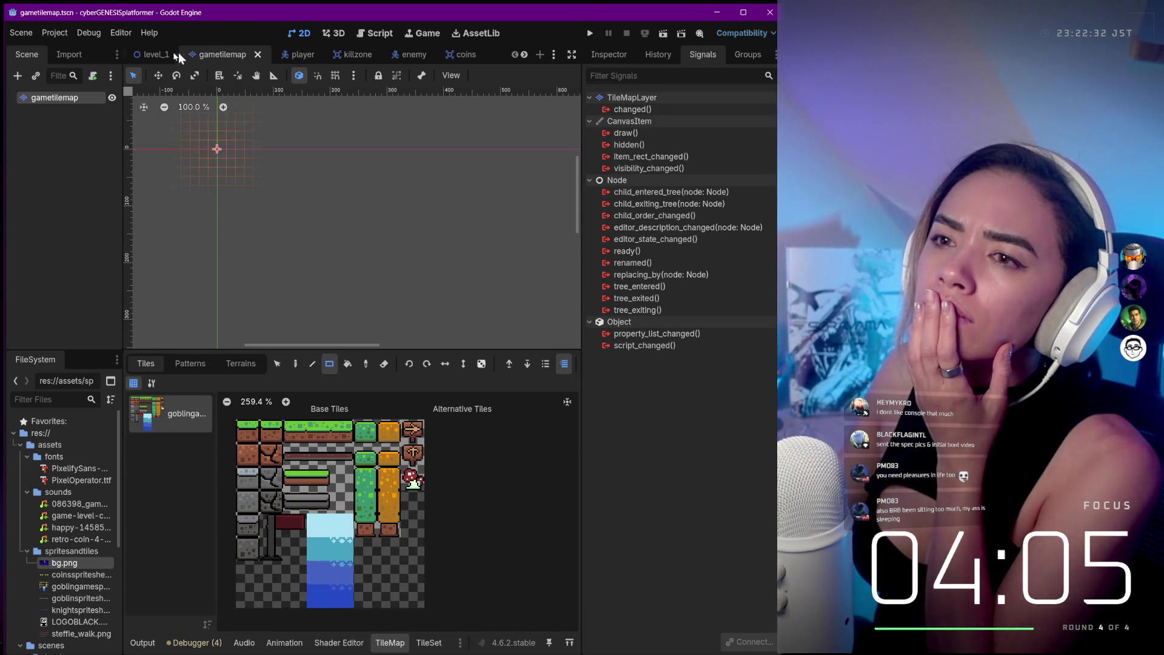
pyautogui.click(297, 57)
pyautogui.click(608, 54)
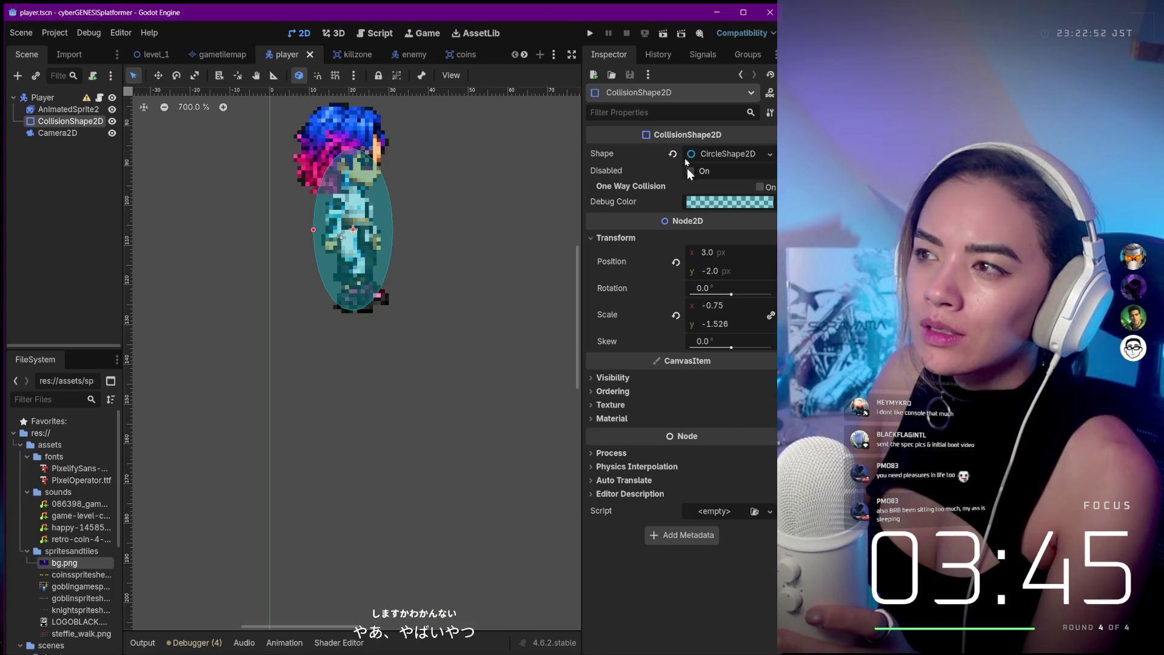
pyautogui.click(659, 51)
# Review the collision shape's Inspector, then view the Player node's properties and script variables.
pyautogui.click(617, 54)
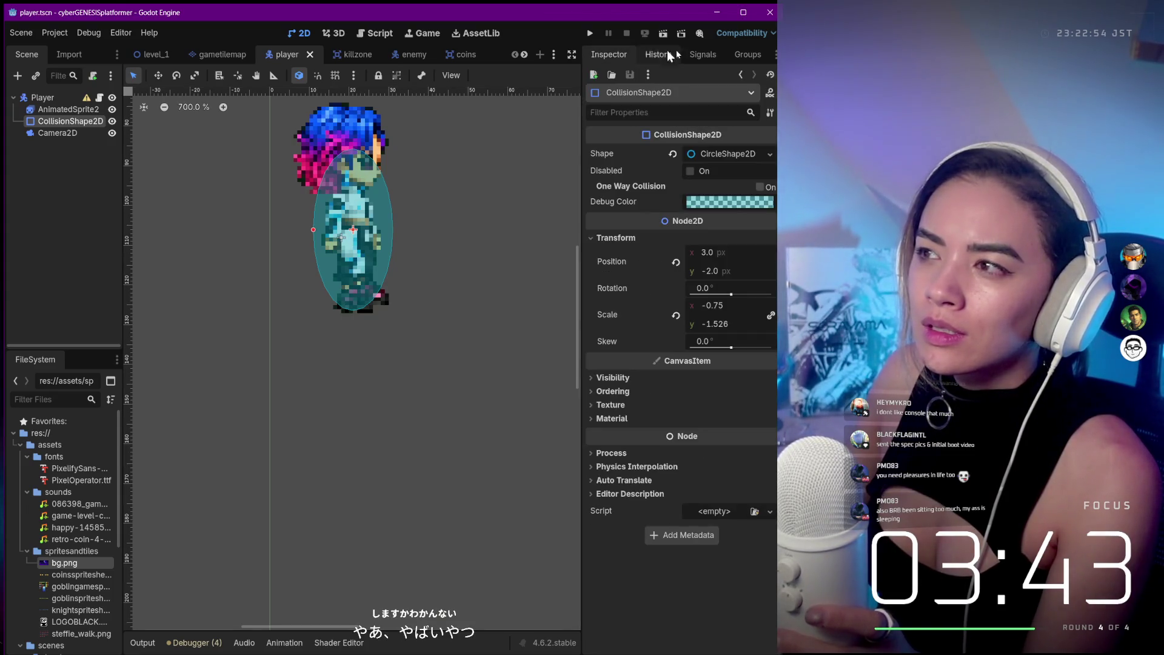
pyautogui.click(615, 378)
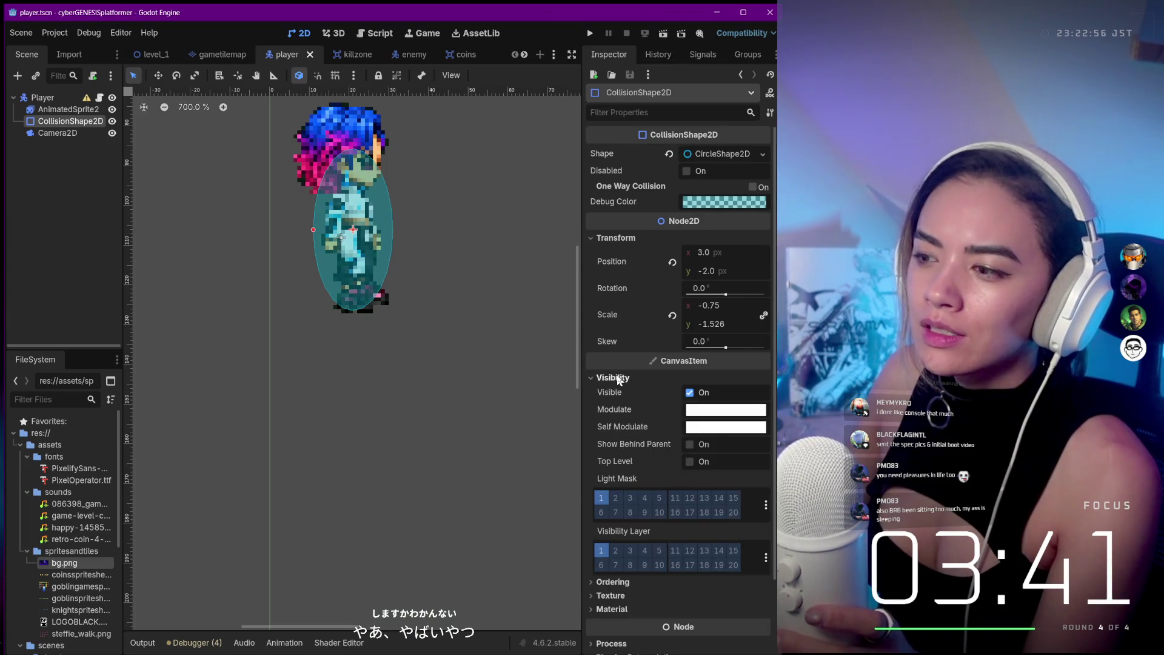
pyautogui.click(618, 379)
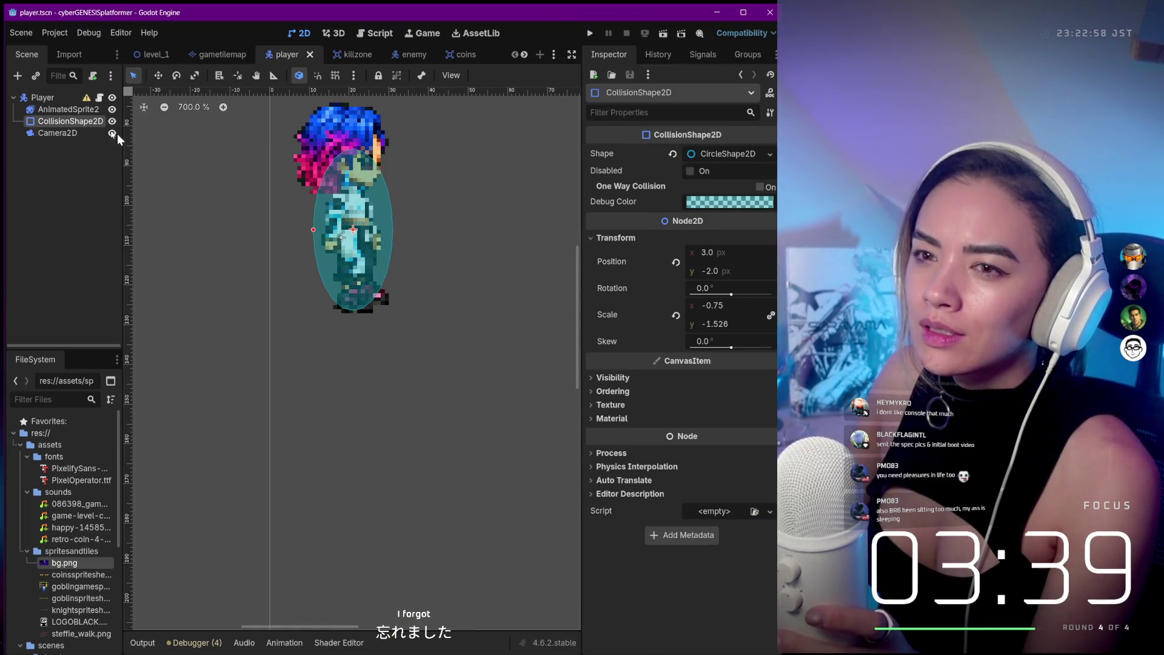
pyautogui.click(46, 98)
pyautogui.click(49, 100)
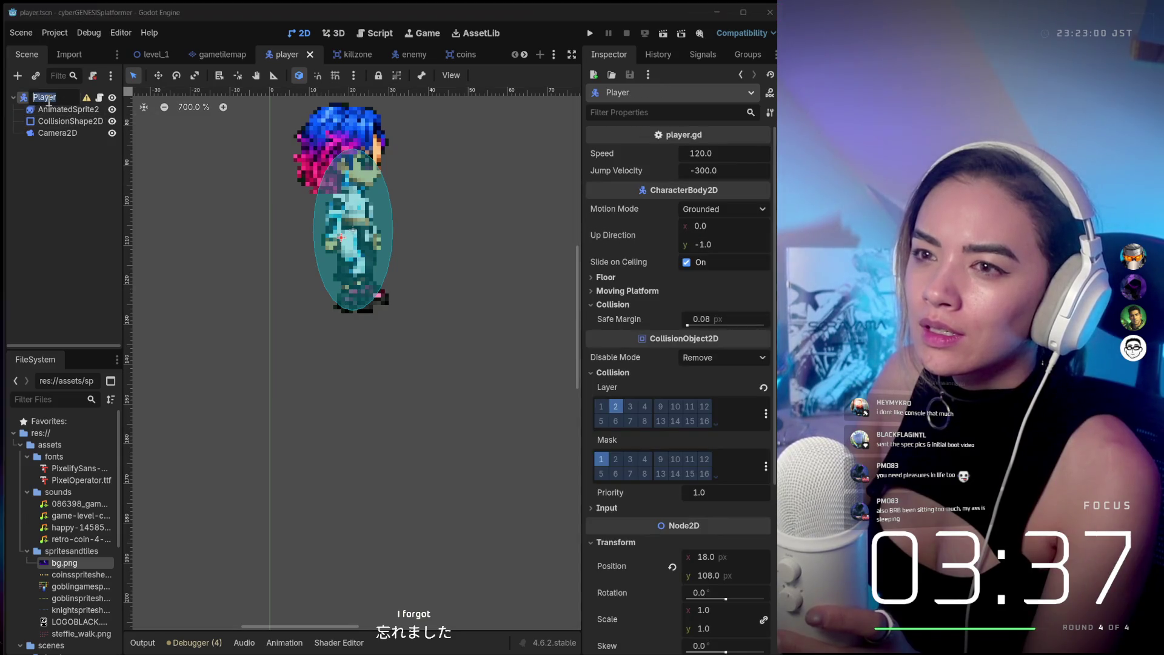
# Set the AnimatedSprite2D to the jump animation and bring up level_1.gd in the script editor.
pyautogui.click(46, 111)
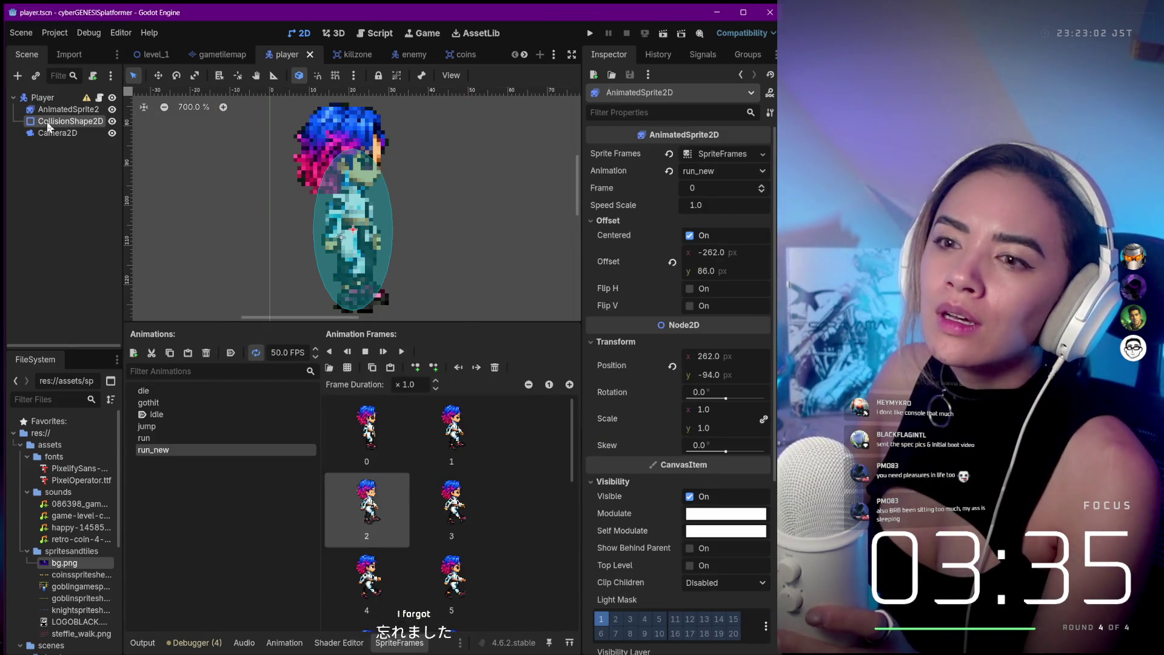
pyautogui.click(46, 121)
pyautogui.click(46, 111)
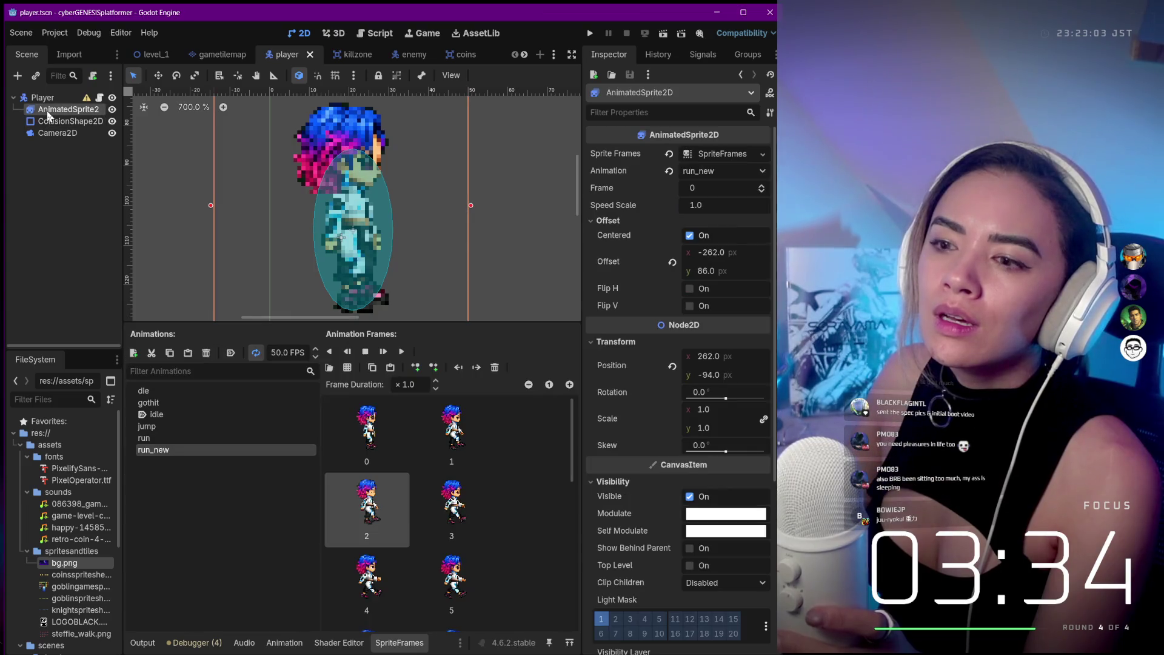
pyautogui.click(216, 401)
pyautogui.click(216, 429)
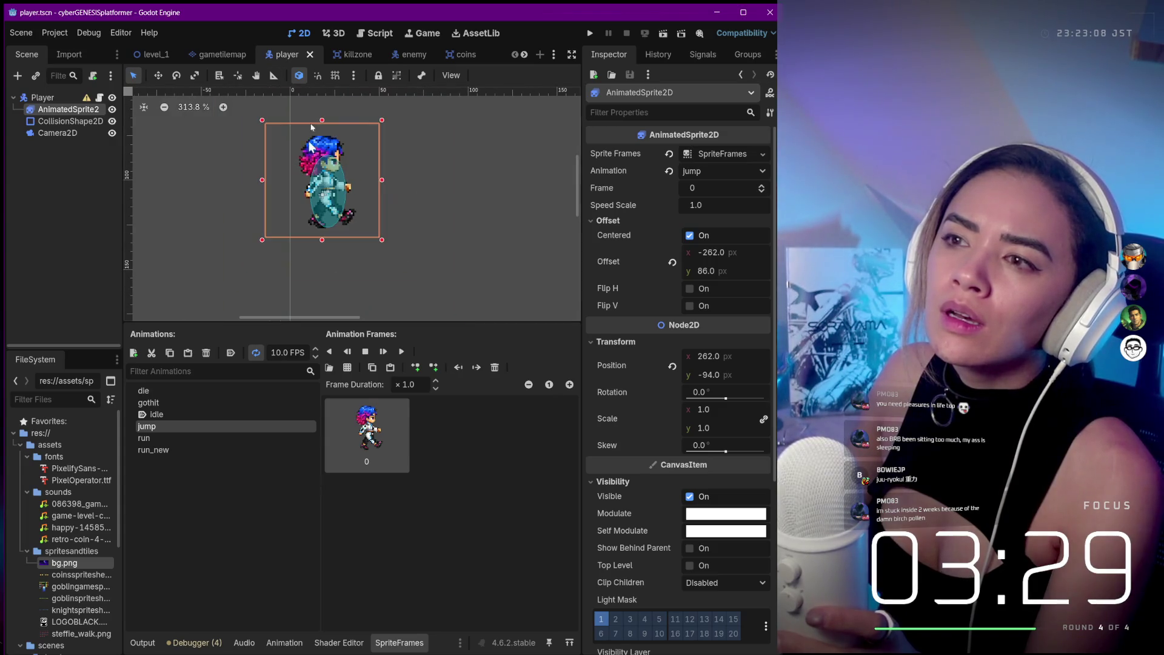
pyautogui.click(374, 34)
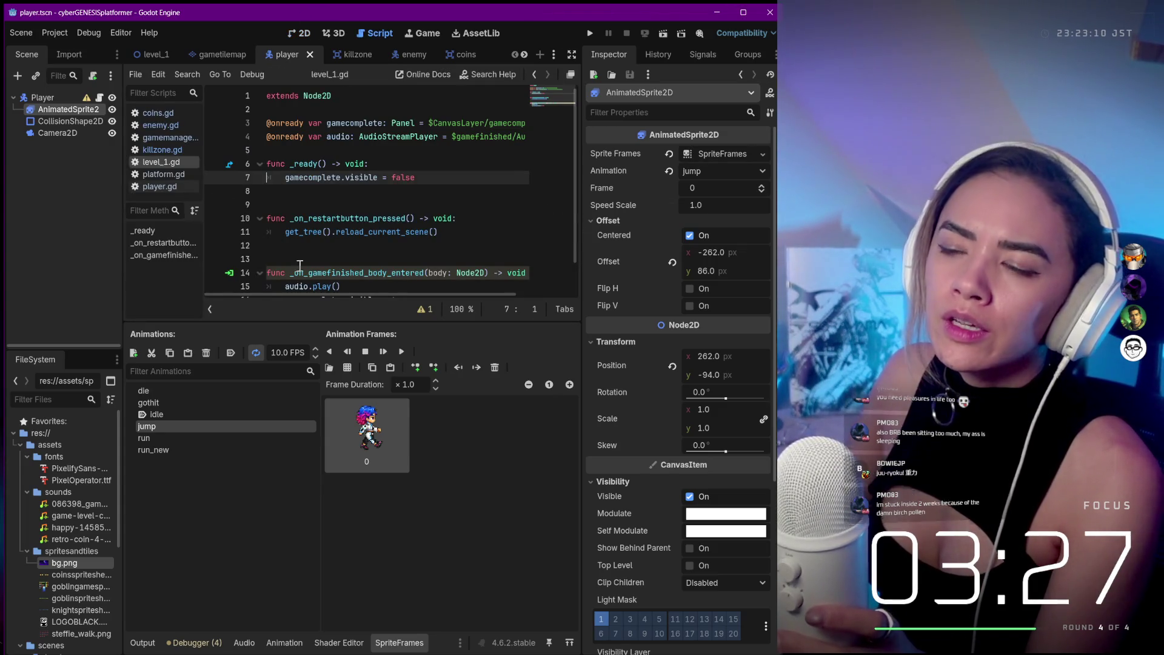
# Open player.gd and scroll through its physics process code.
pyautogui.scroll(-1, 387, 193)
pyautogui.scroll(1, 388, 193)
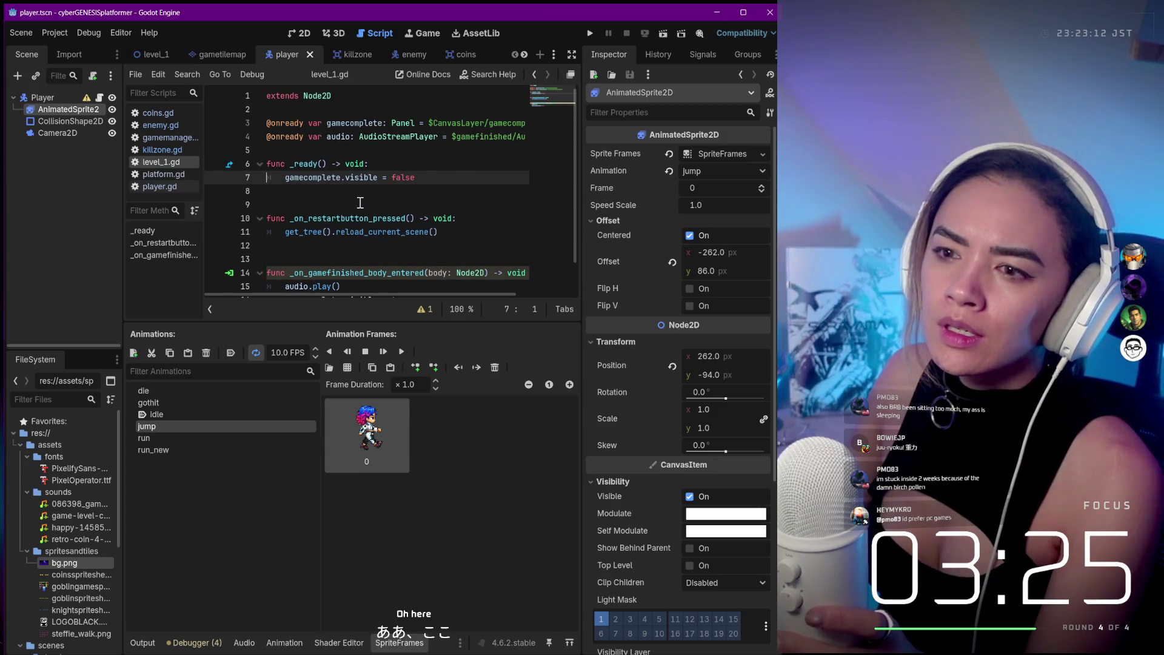
pyautogui.click(147, 189)
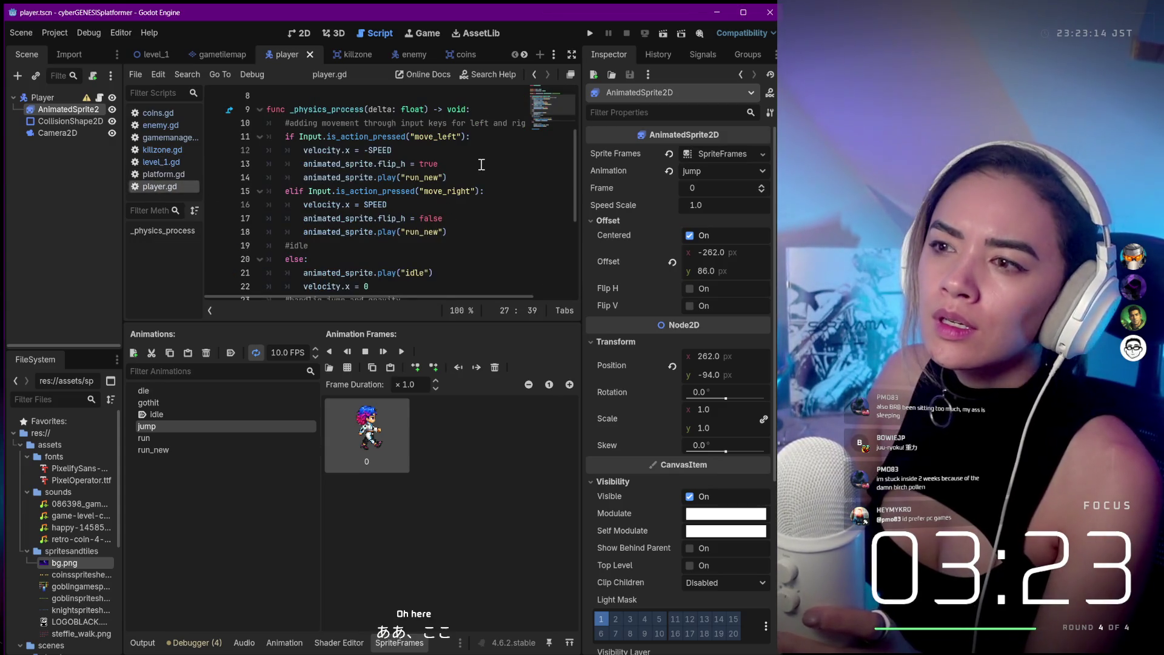
pyautogui.scroll(-4, 482, 164)
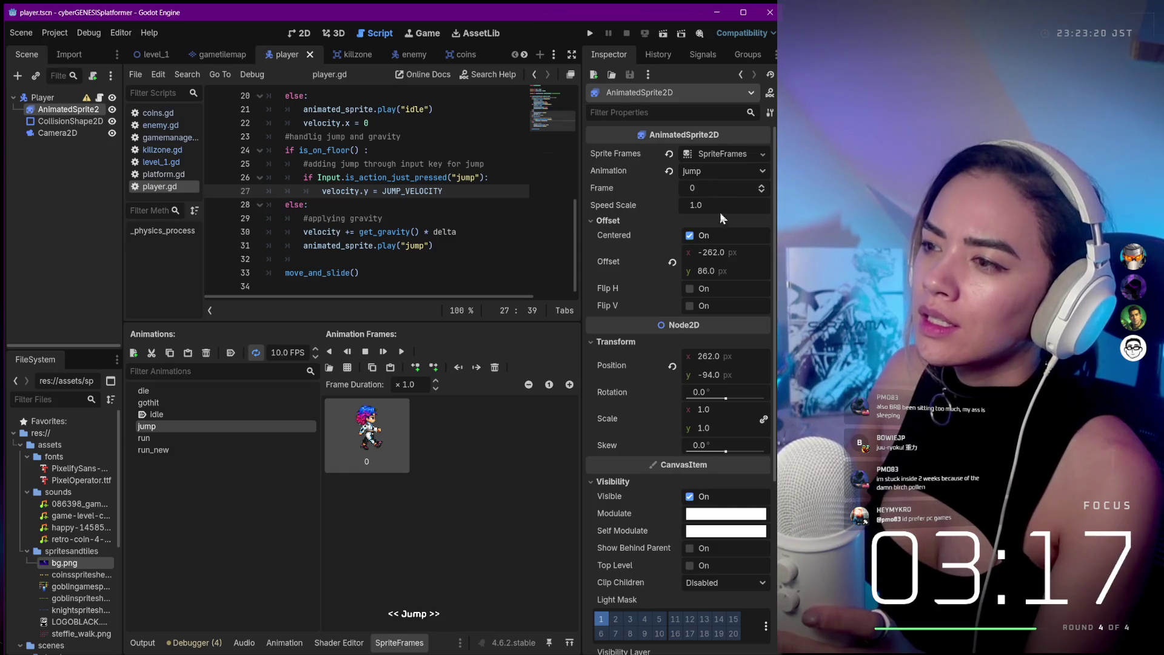
pyautogui.scroll(-5, 715, 260)
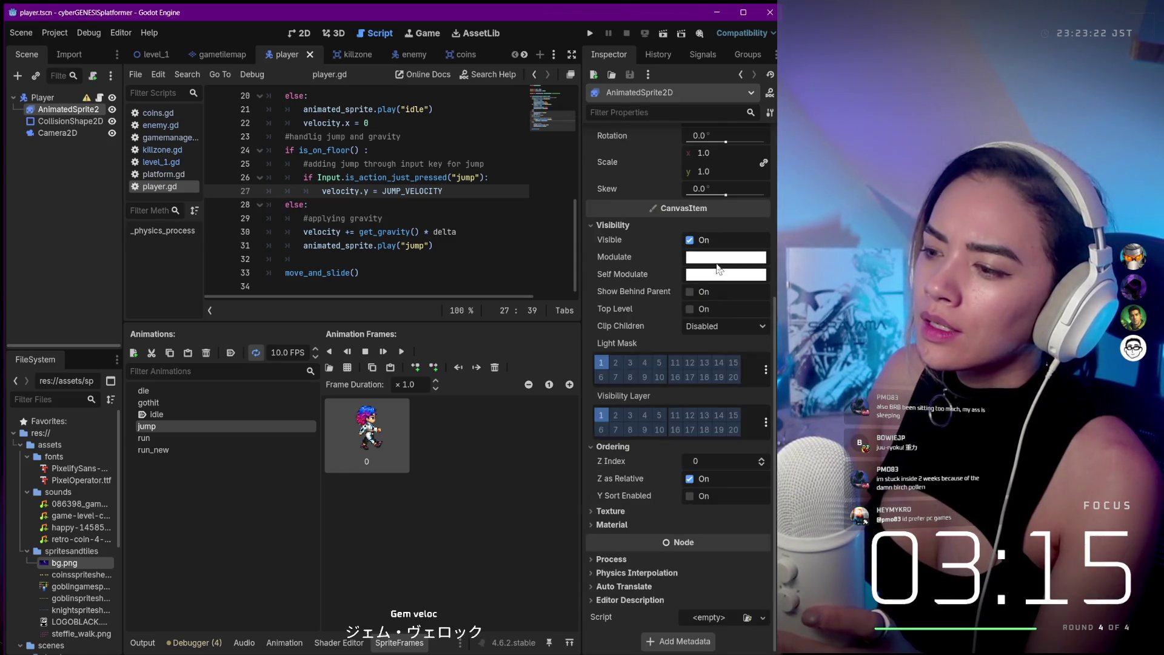
pyautogui.click(661, 572)
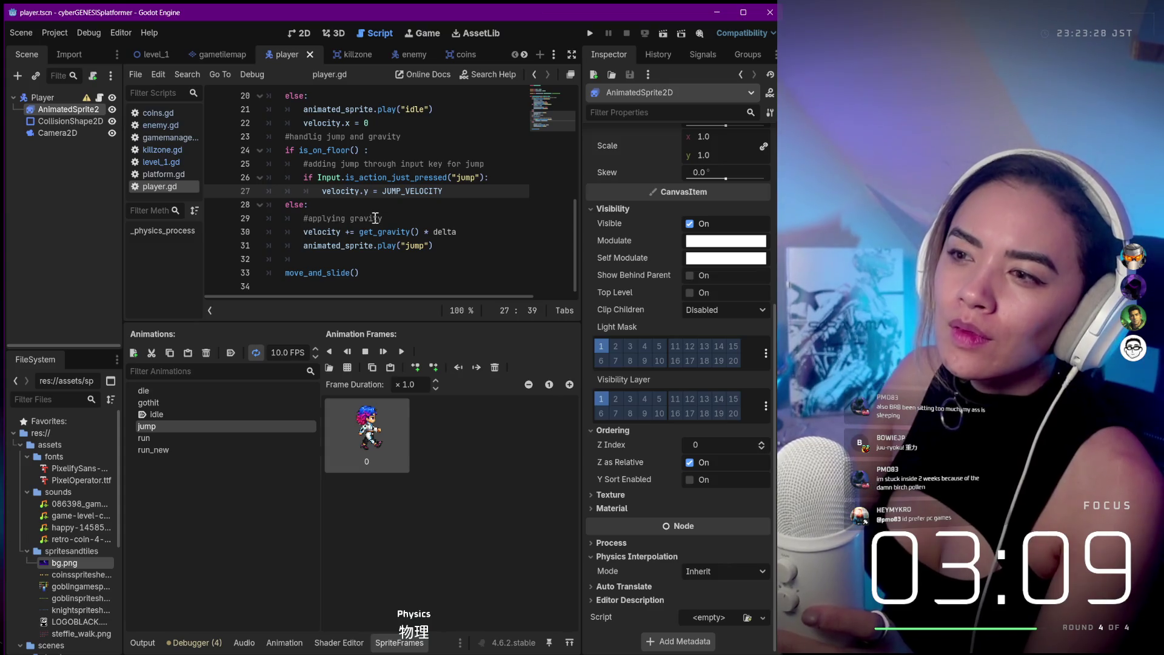
# Locate JUMP_VELOCITY in the jump code on line 27 and its -300.0 declaration on line 5.
pyautogui.scroll(1, 376, 223)
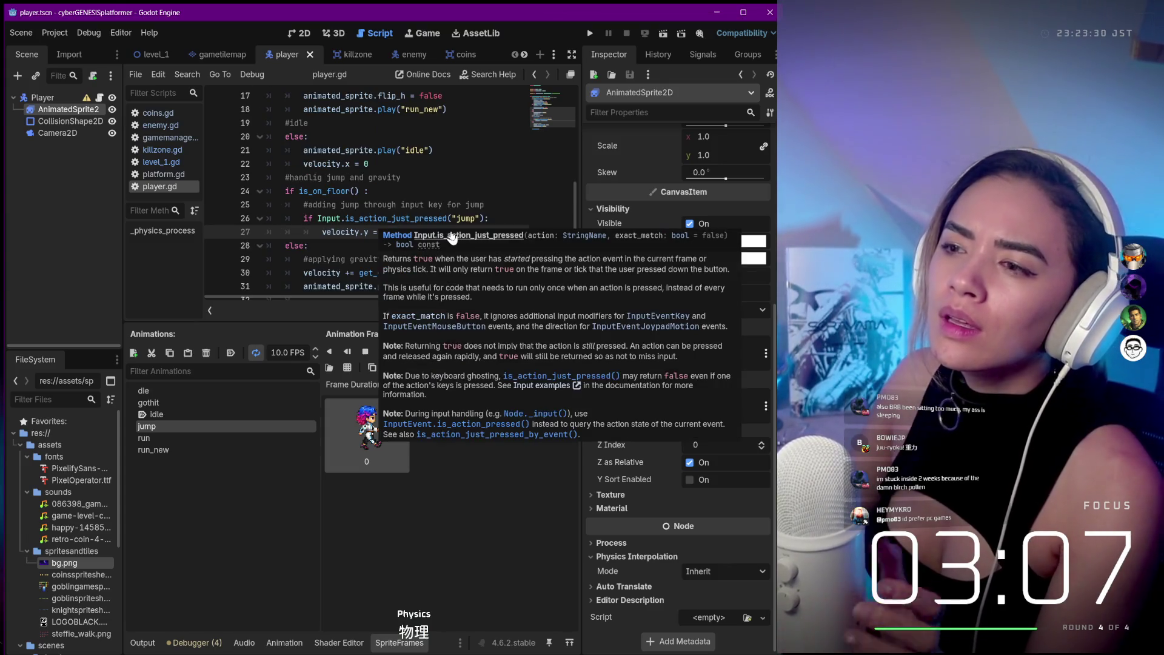
pyautogui.click(375, 218)
pyautogui.doubleClick(407, 231)
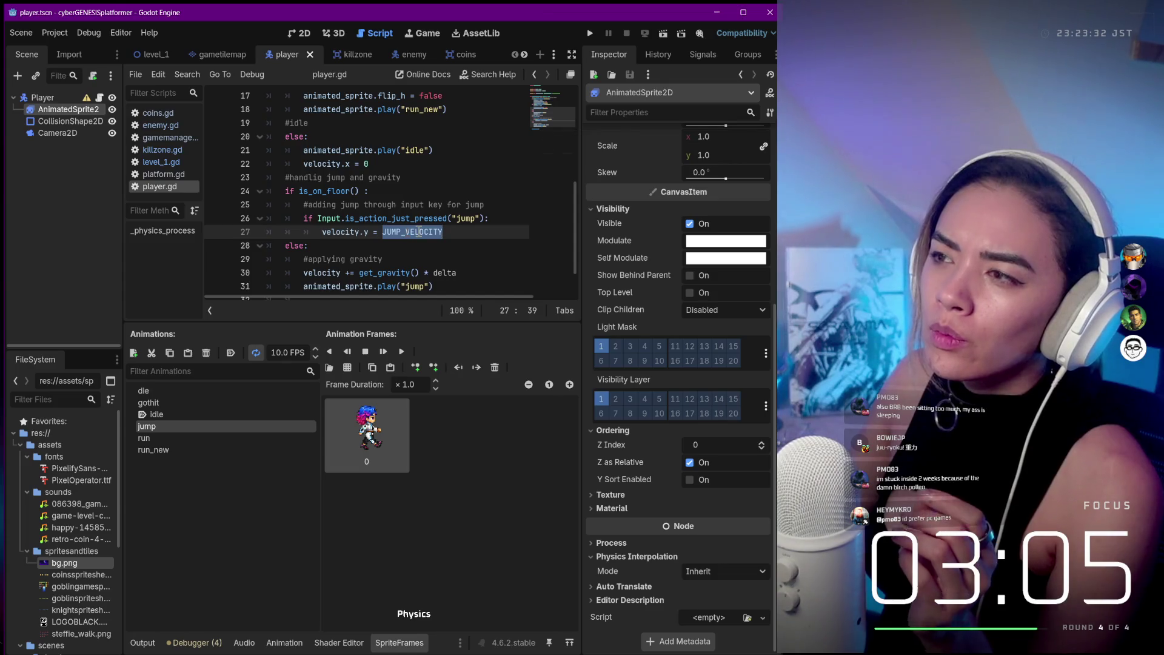
pyautogui.scroll(5, 699, 329)
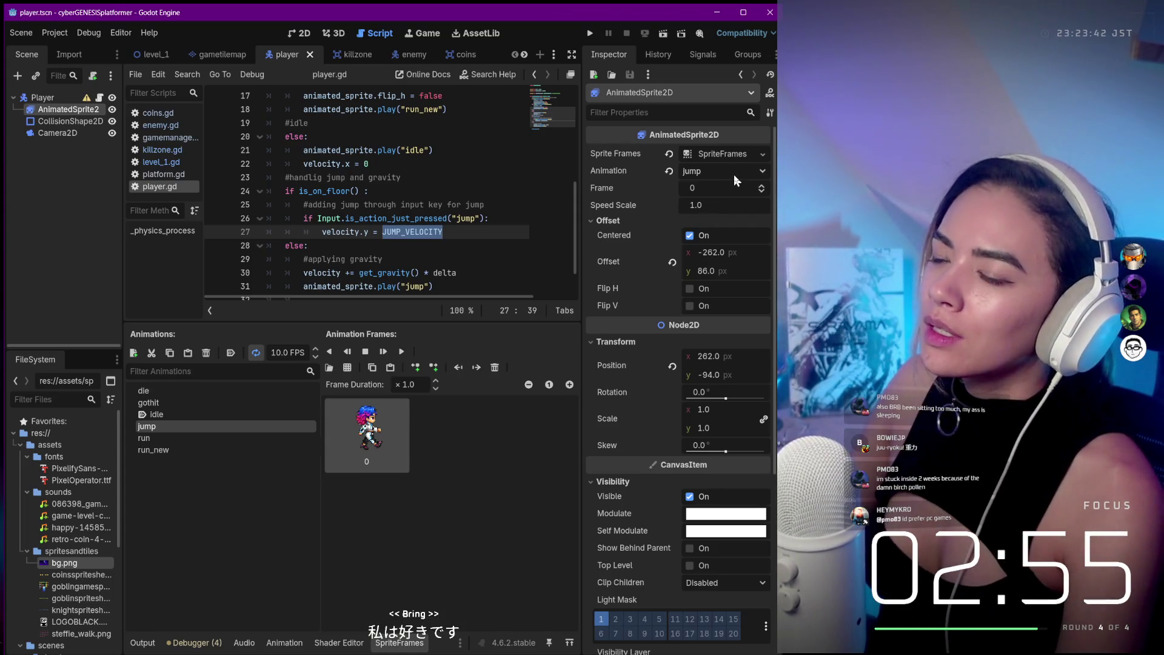
pyautogui.moveTo(727, 654)
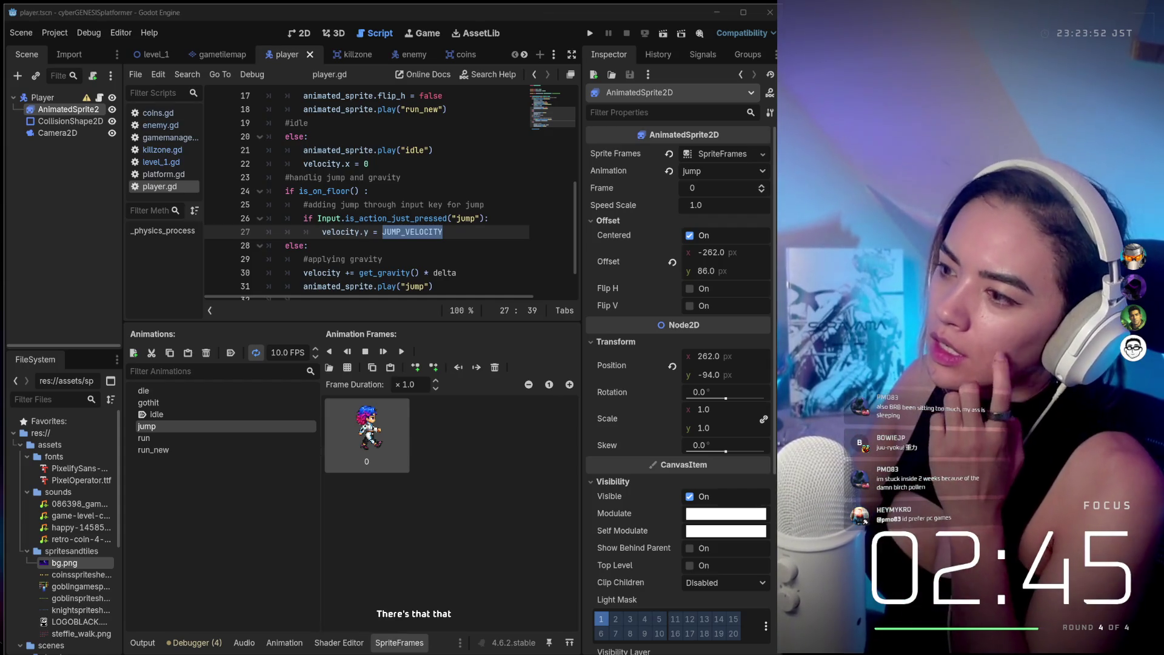
pyautogui.scroll(-5, 749, 435)
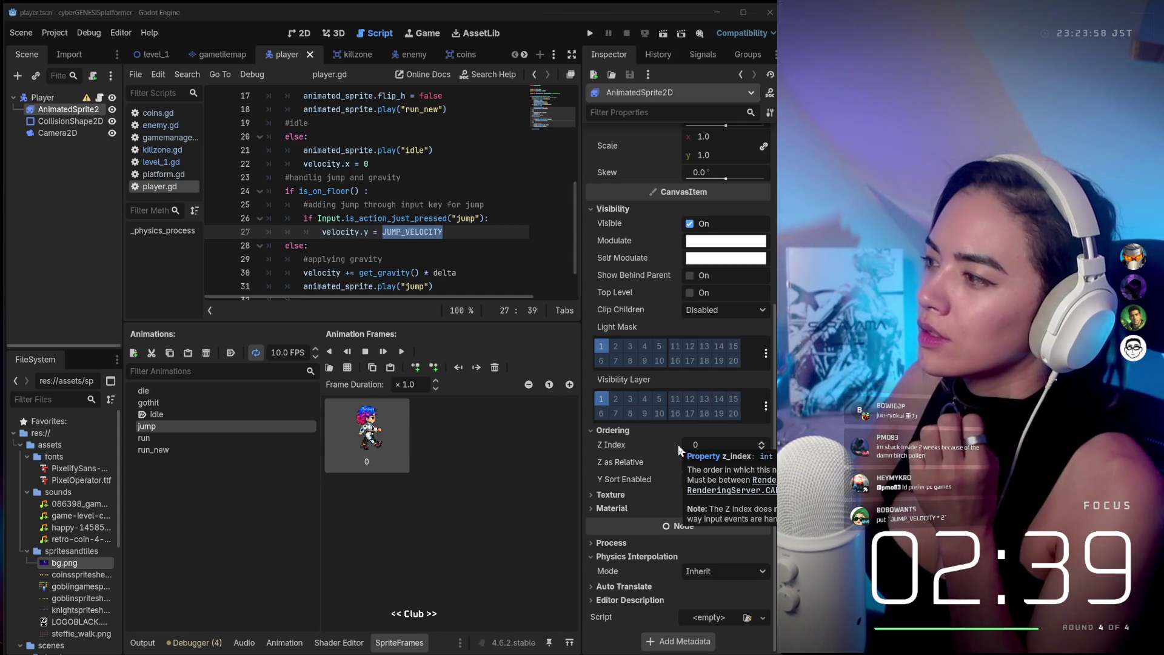
pyautogui.scroll(2, 376, 228)
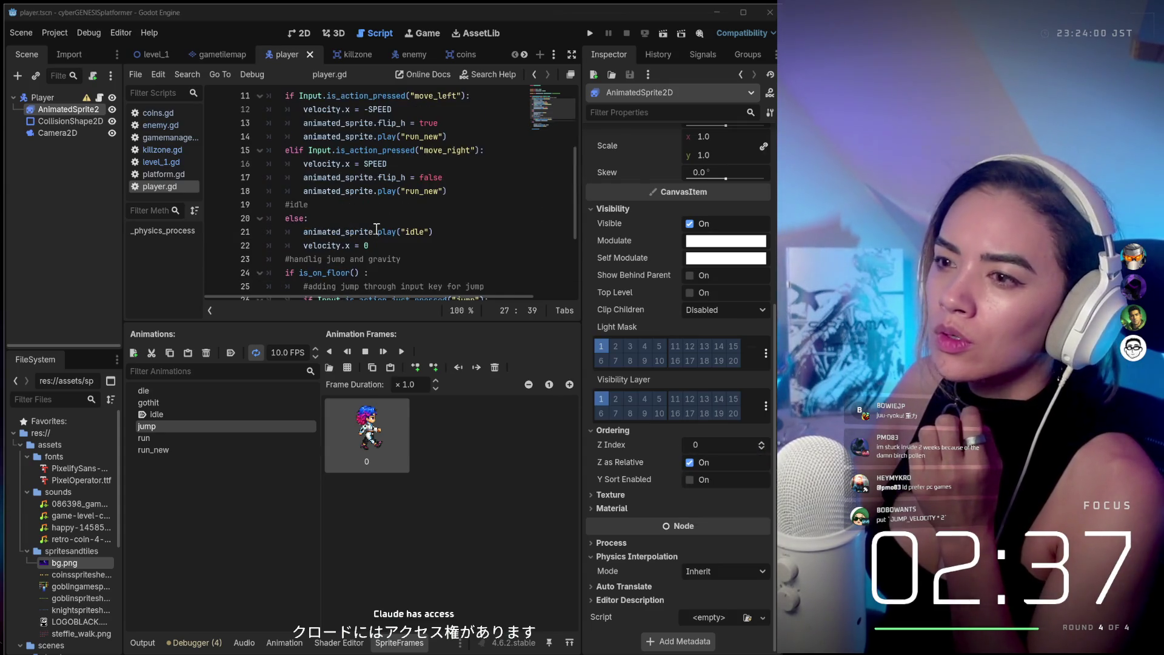
pyautogui.scroll(1, 376, 229)
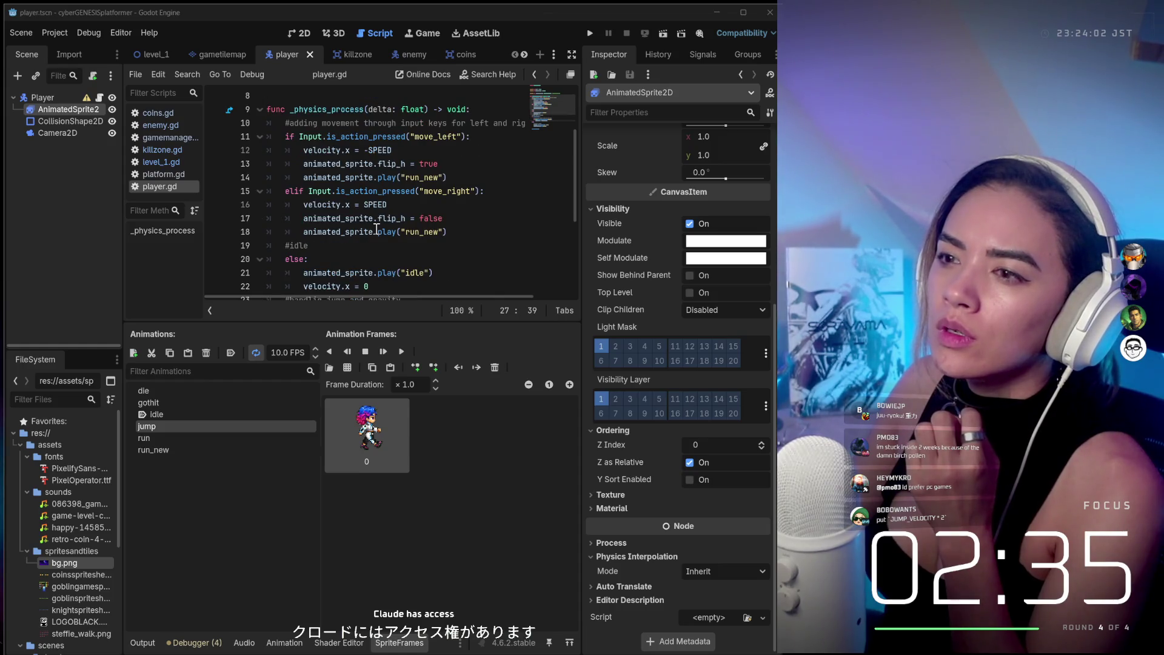
pyautogui.scroll(2, 376, 228)
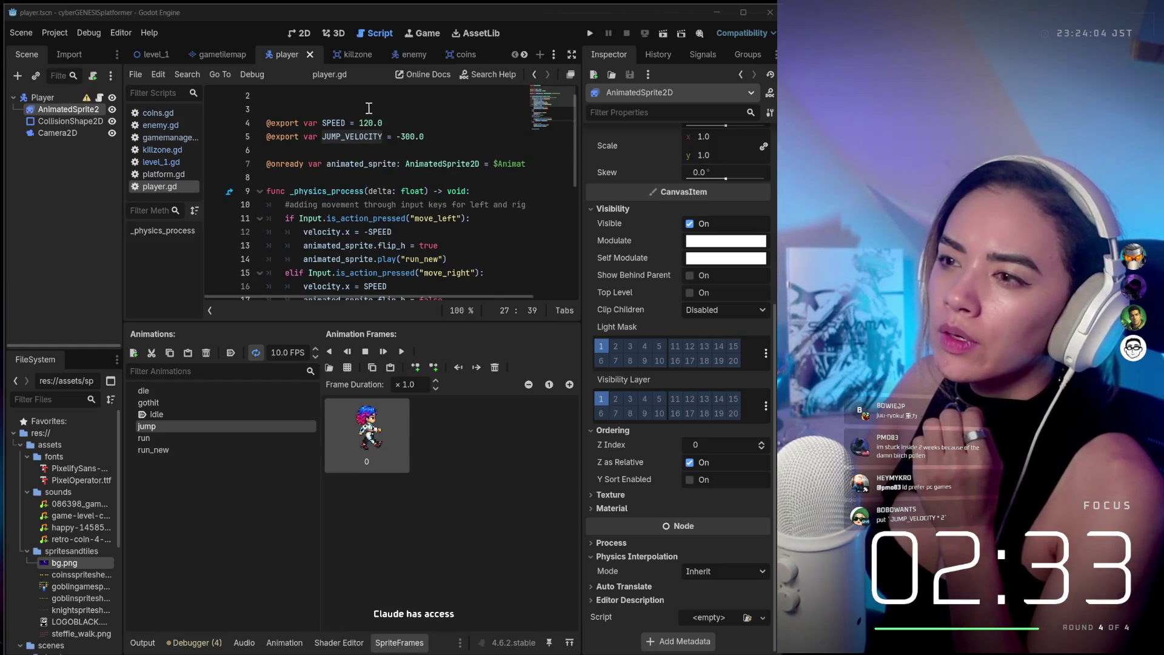
# Play-test the game with JUMP_VELOCITY at -100.0, placing its window over the editor.
pyautogui.click(380, 123)
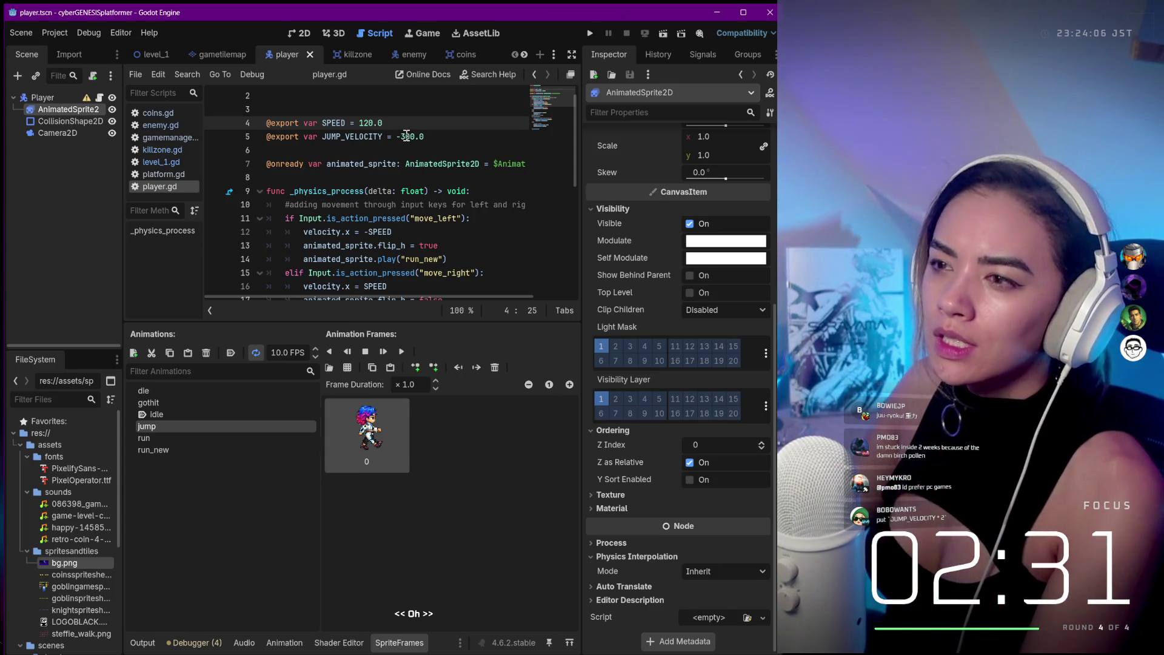
pyautogui.click(408, 136)
pyautogui.write('1')
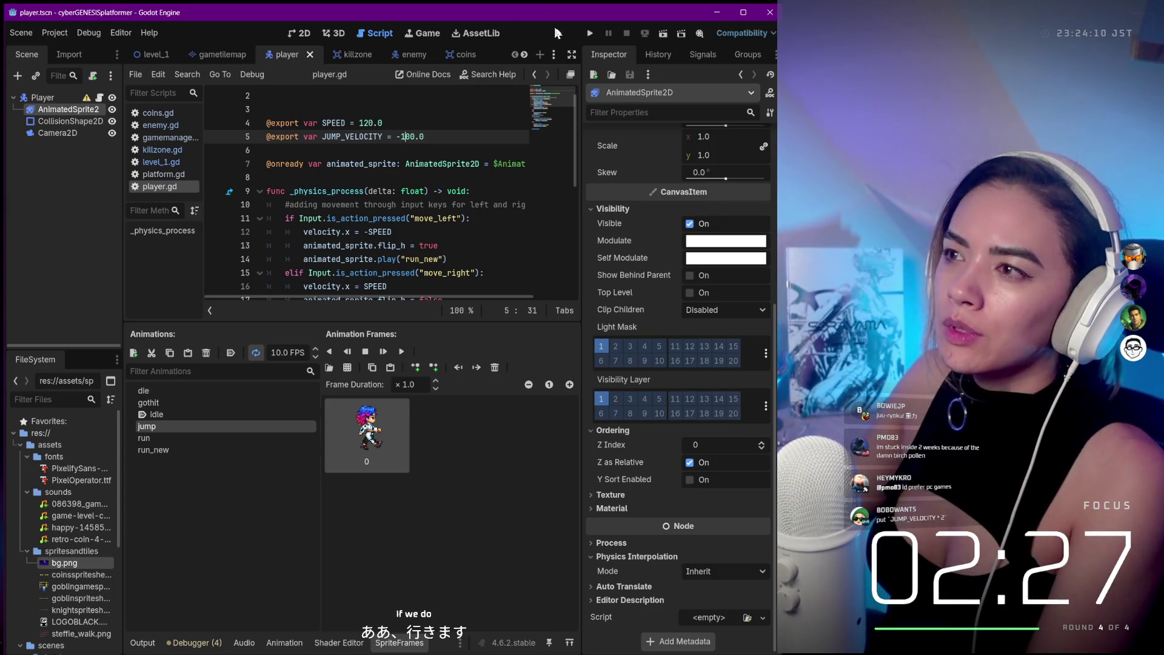
pyautogui.click(591, 33)
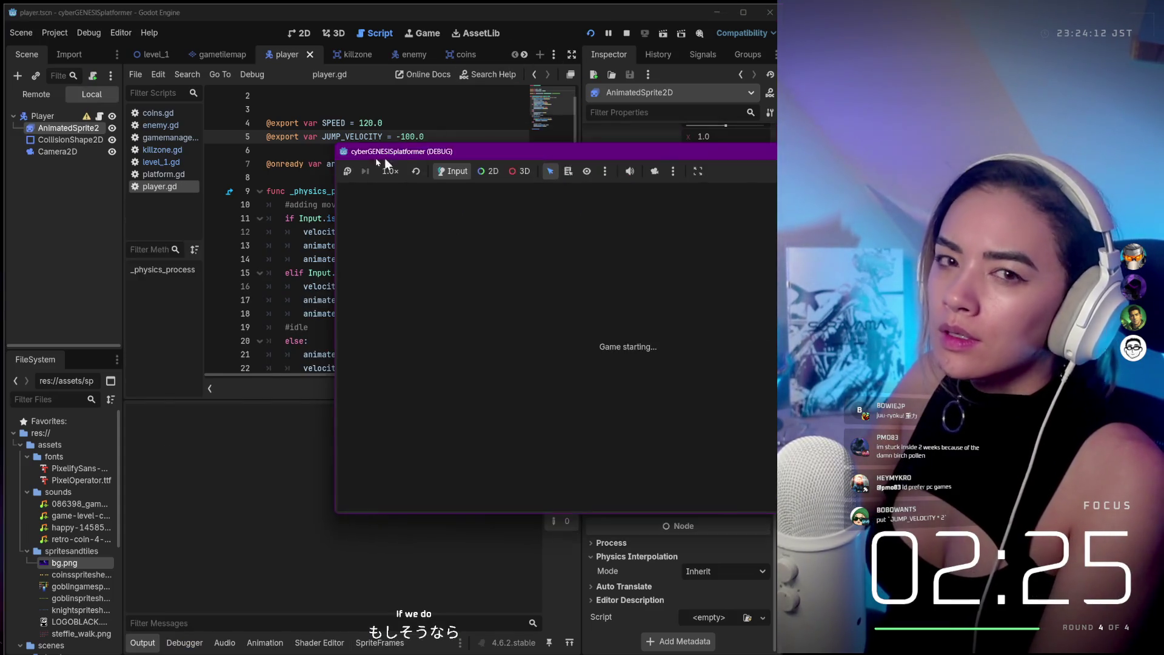
pyautogui.moveTo(563, 138); pyautogui.dragTo(136, 176)
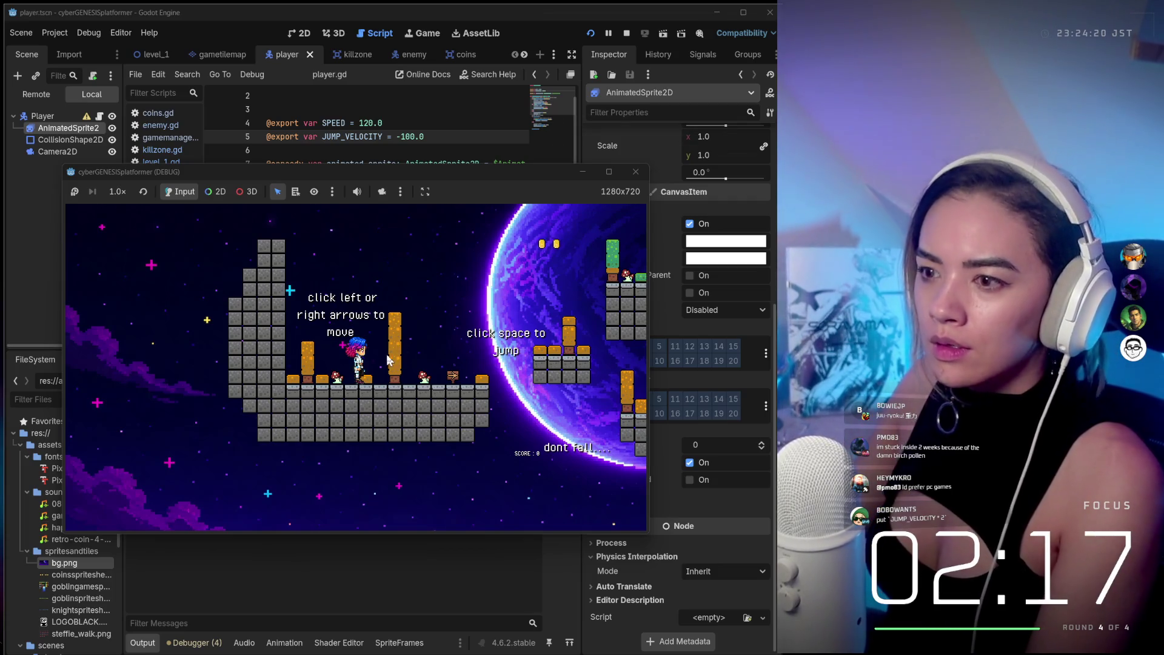
pyautogui.press('super+h')
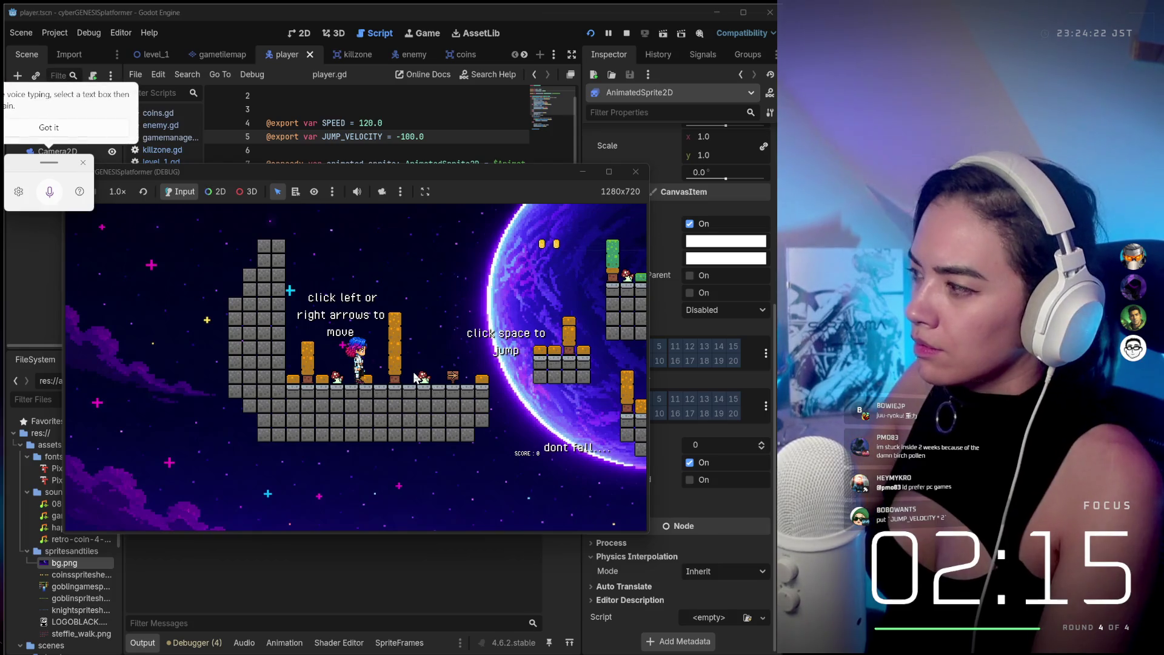
pyautogui.click(83, 162)
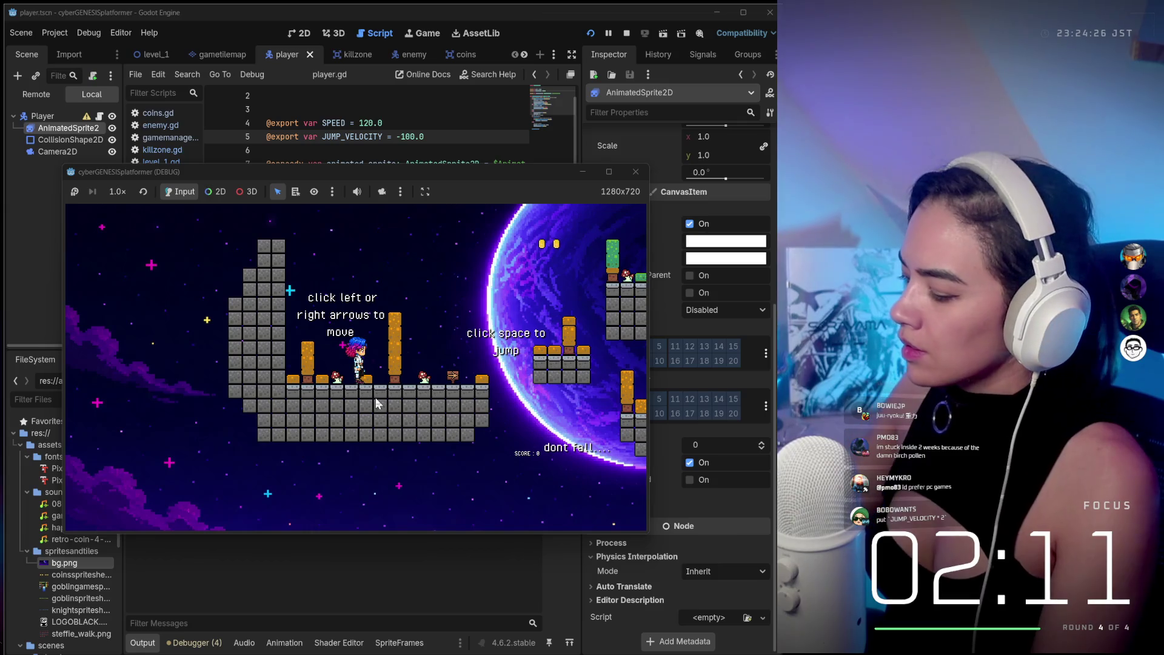
pyautogui.press('super')
pyautogui.press('super')
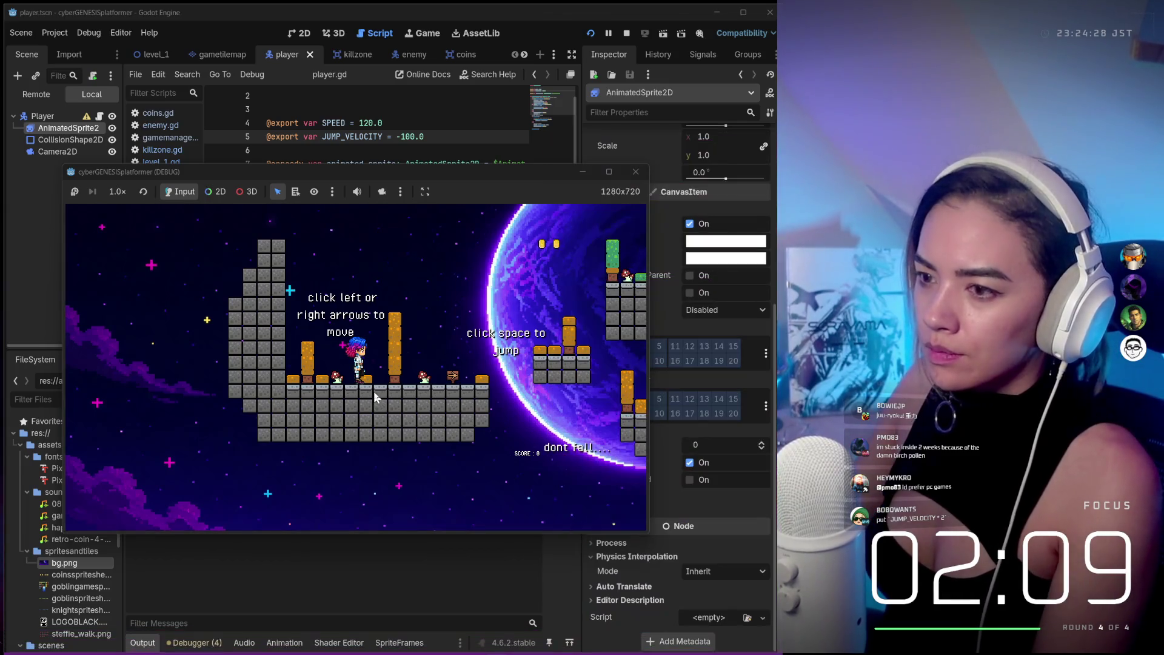
pyautogui.press('super+h')
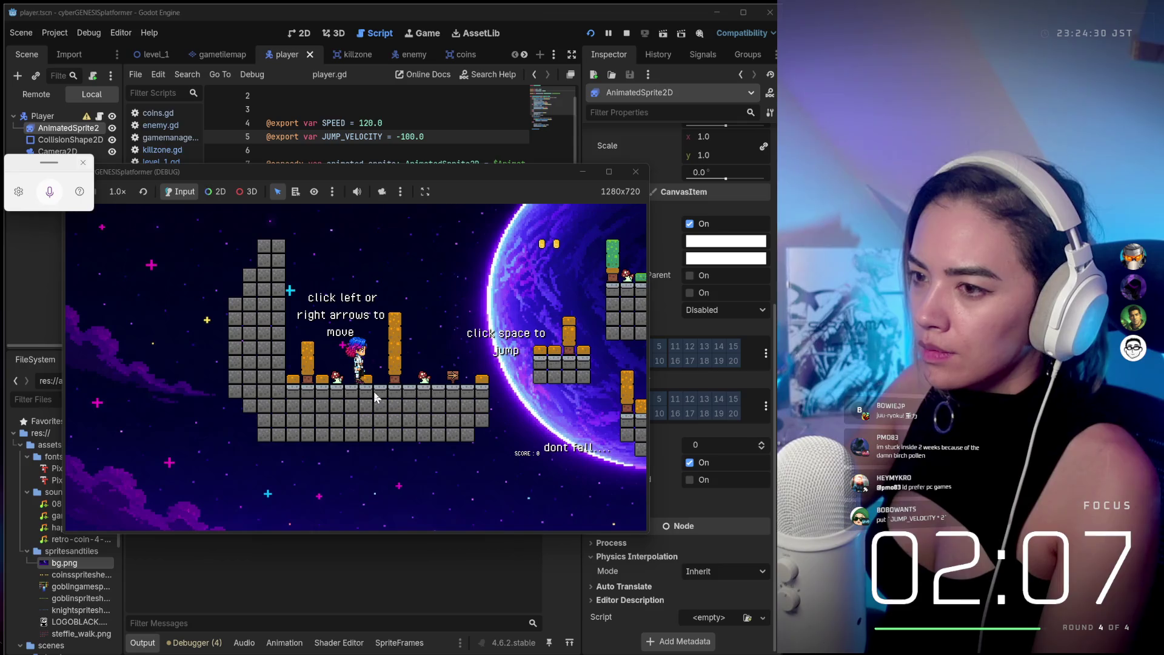
pyautogui.press('super')
pyautogui.press('super')
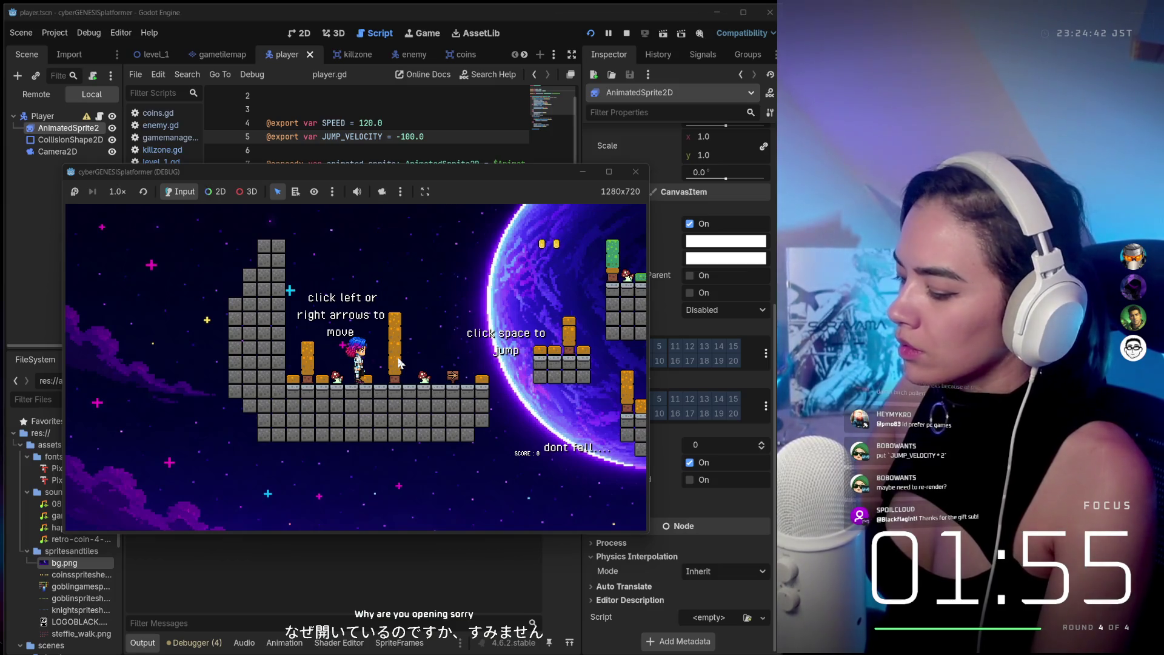
# Run the character left through the level, then stop the test.
pyautogui.press('Left')
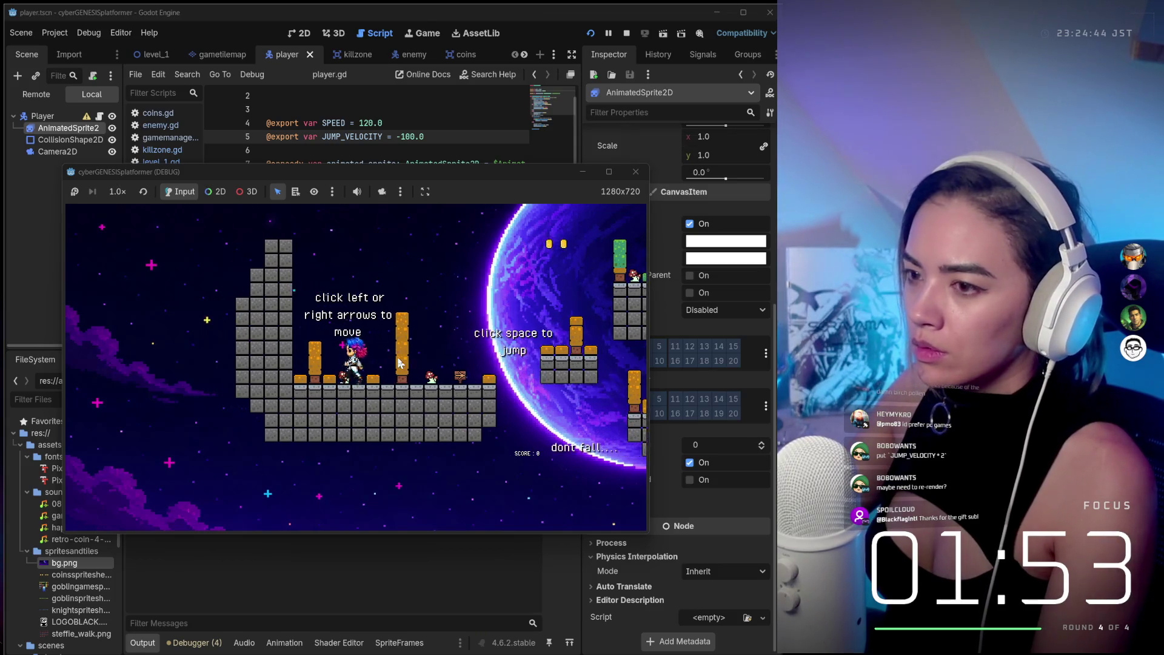
pyautogui.press('Left')
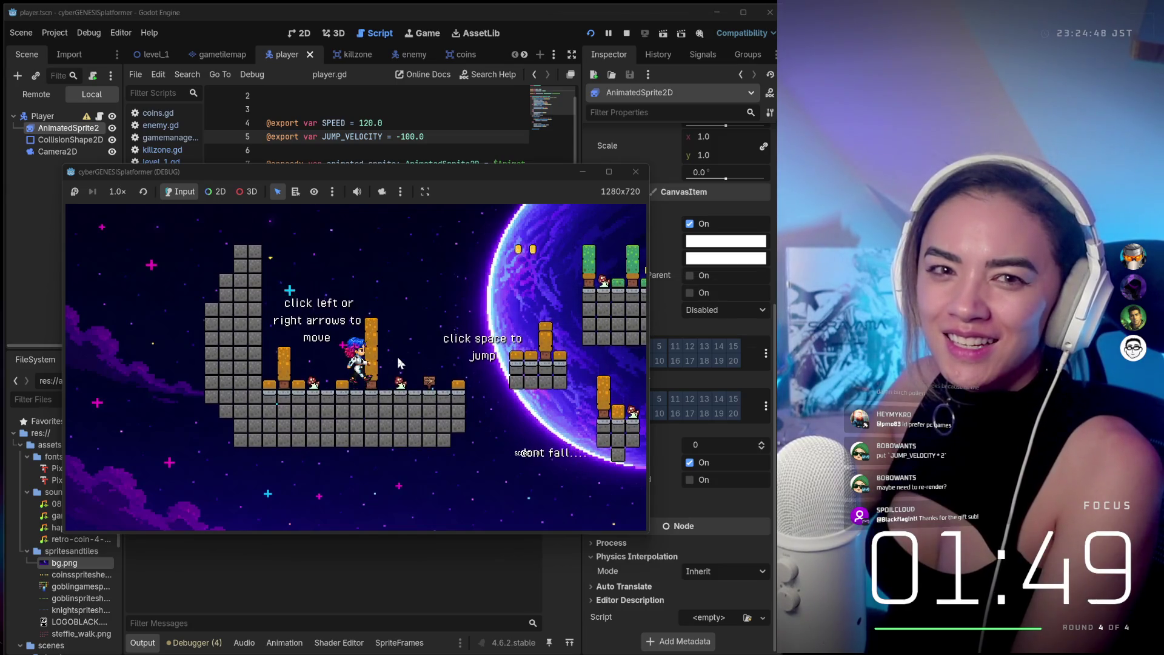
pyautogui.press('Left')
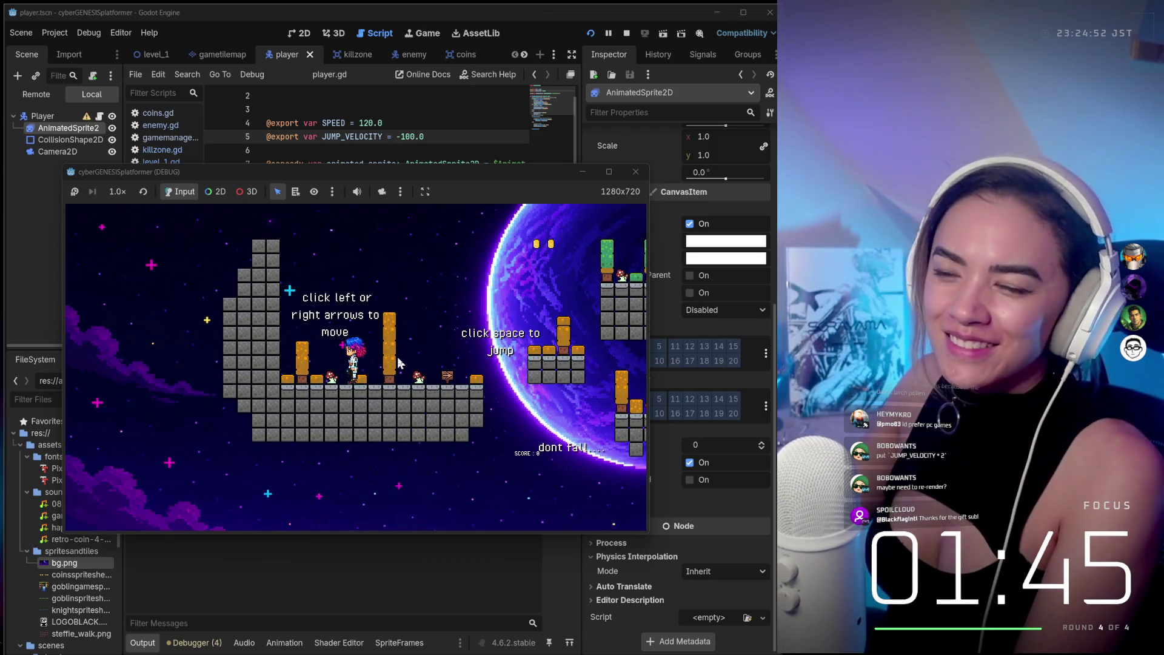
pyautogui.click(635, 172)
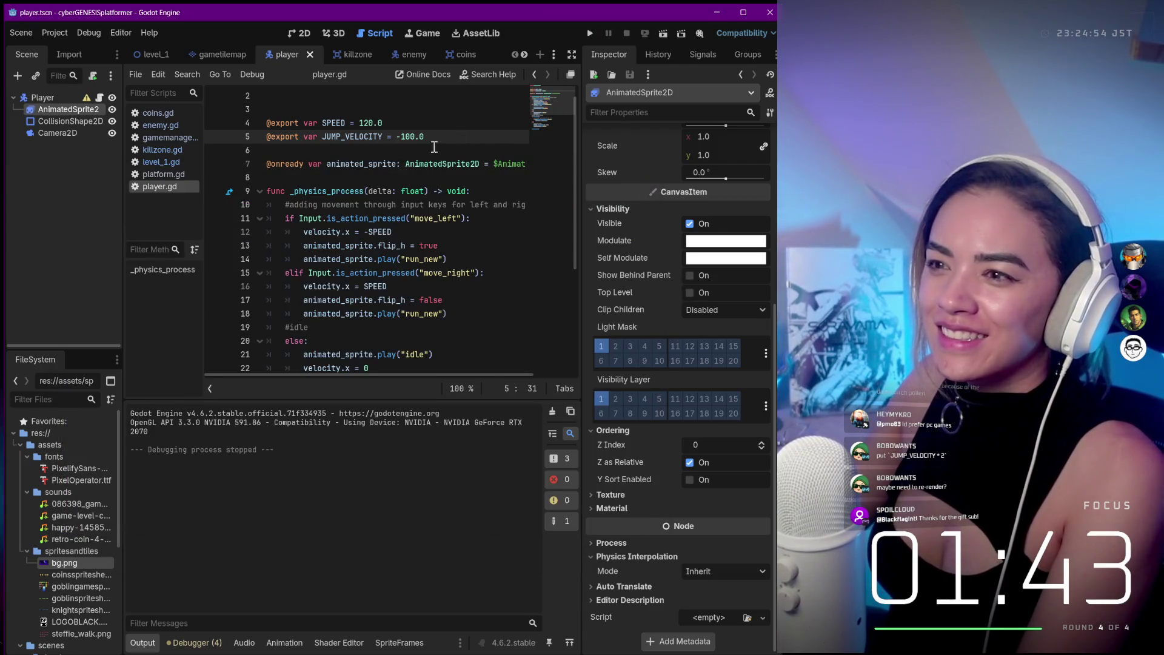
# Change JUMP_VELOCITY from -100.0 to -500.0 and launch the game.
pyautogui.click(403, 134)
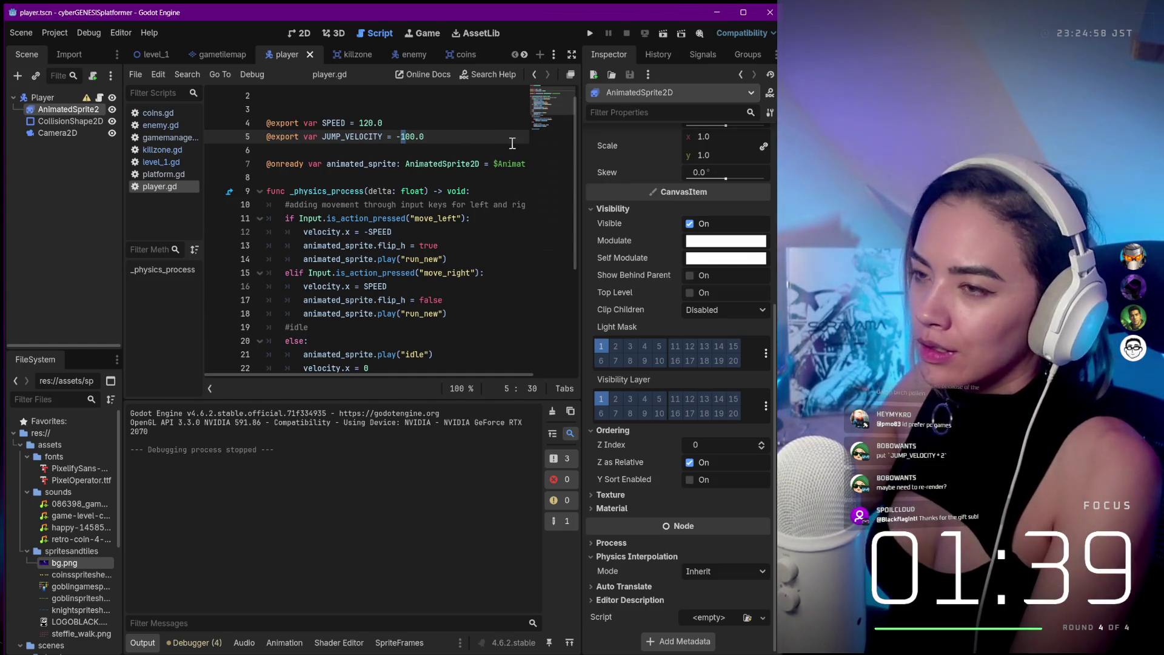
pyautogui.press('F5')
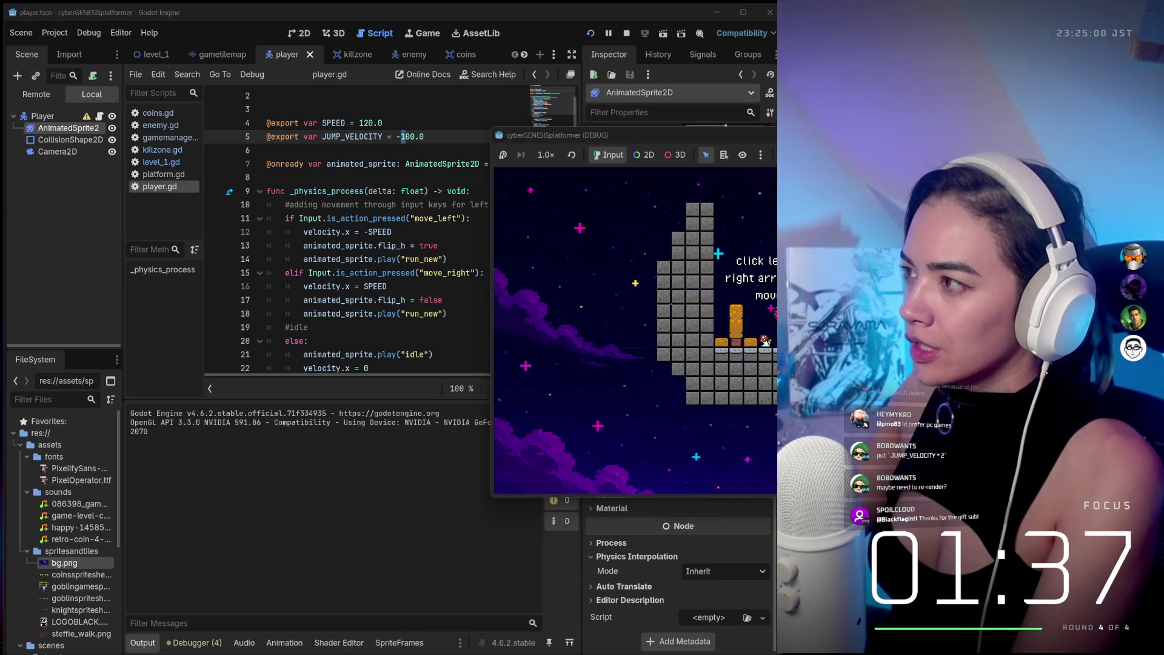
pyautogui.press('F8')
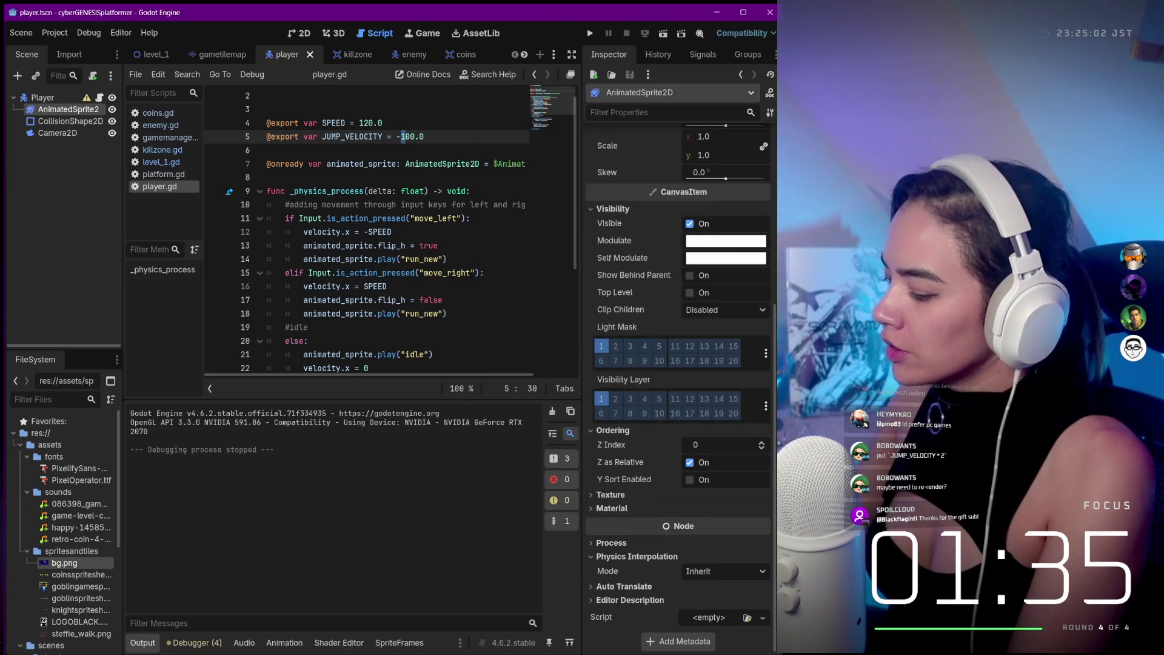
pyautogui.press('Delete')
pyautogui.write('5')
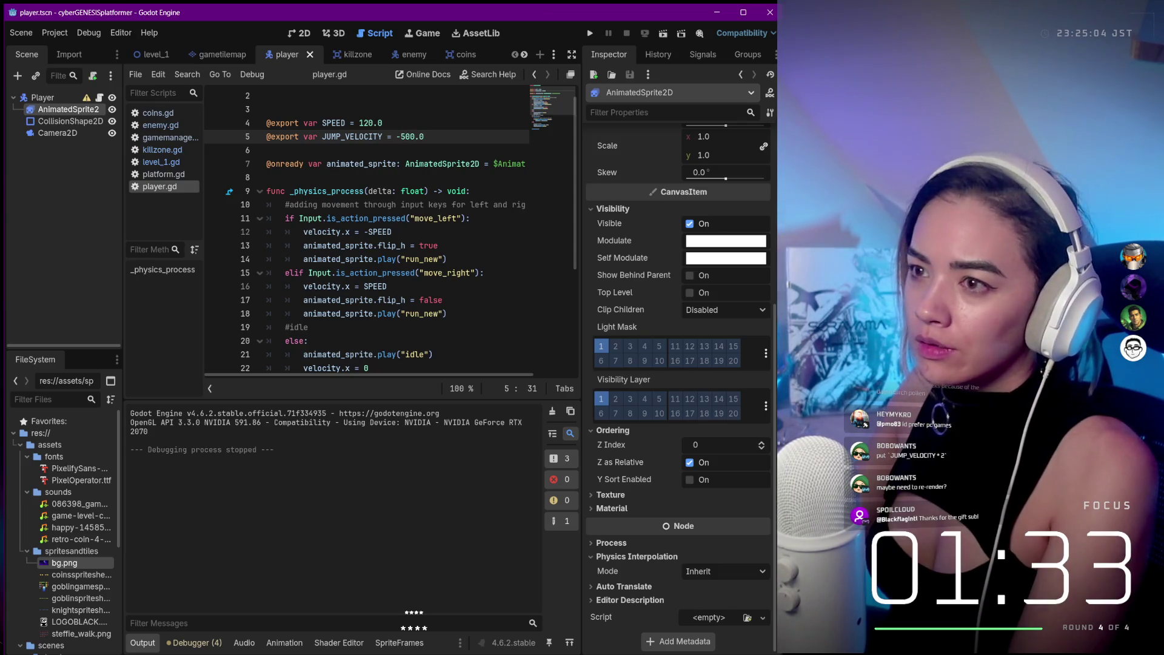
pyautogui.click(590, 34)
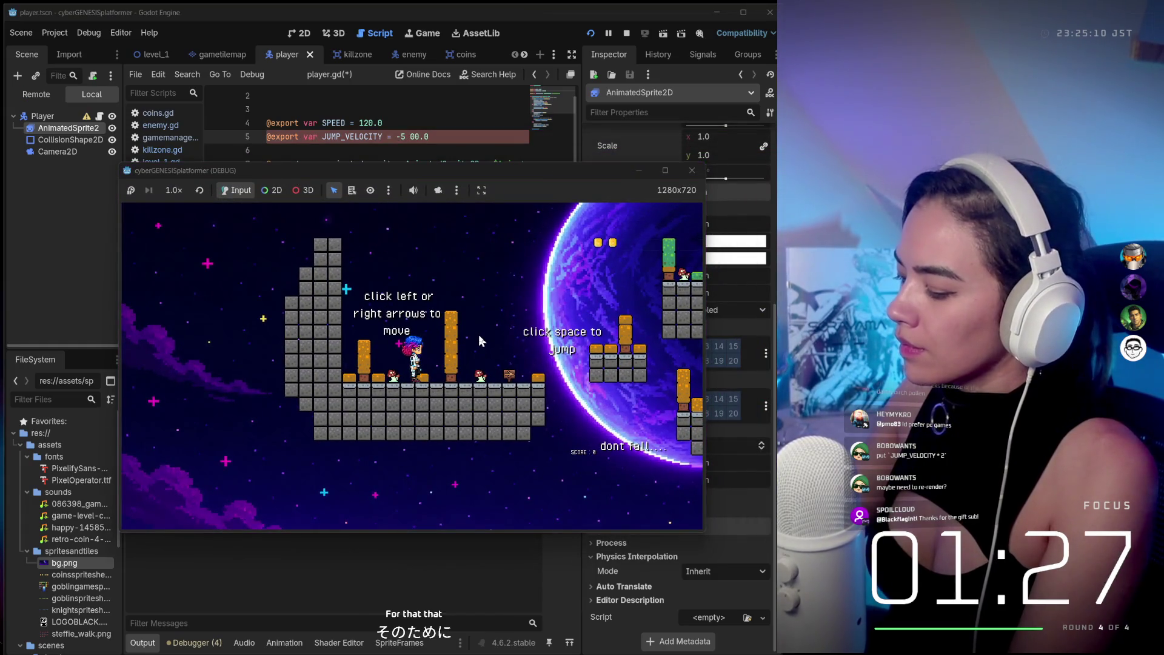
# Jump and run right across the platforms and pillar, collecting the first coins.
pyautogui.press('space')
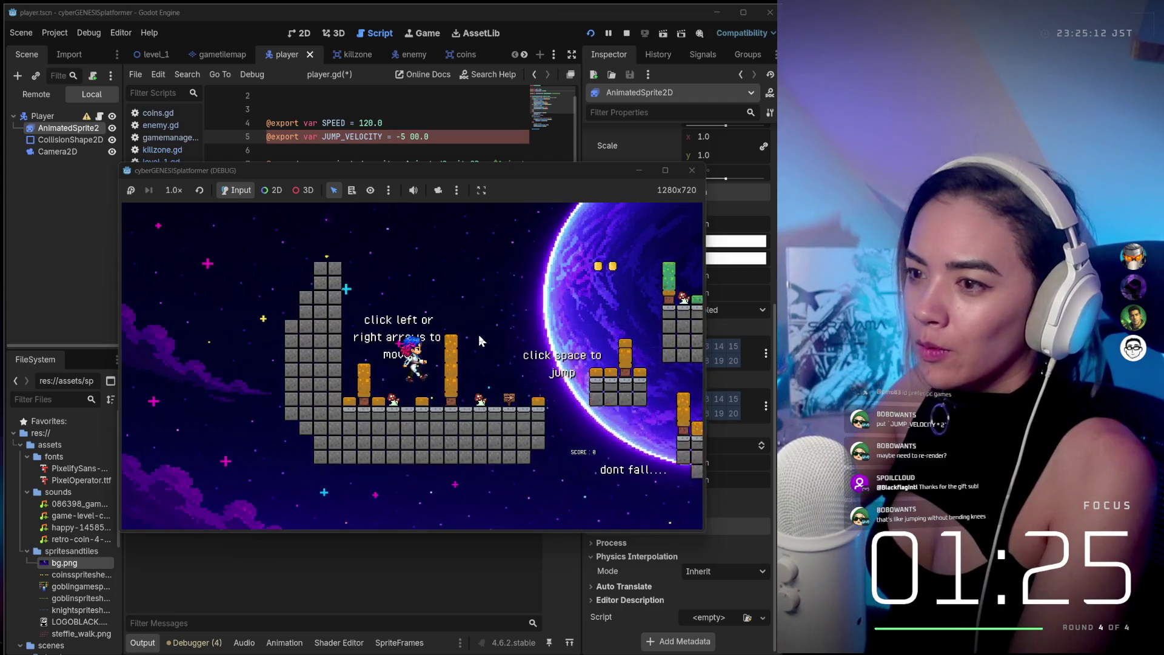
pyautogui.press('space')
pyautogui.press('Right')
pyautogui.press('Right')
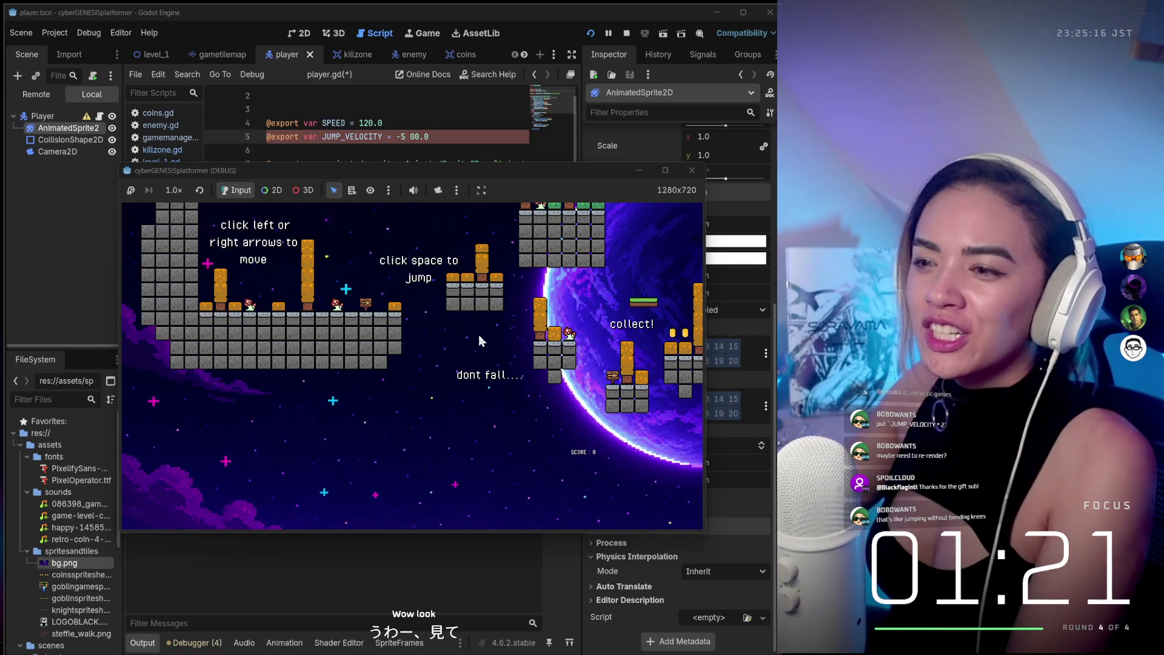
pyautogui.press('Right')
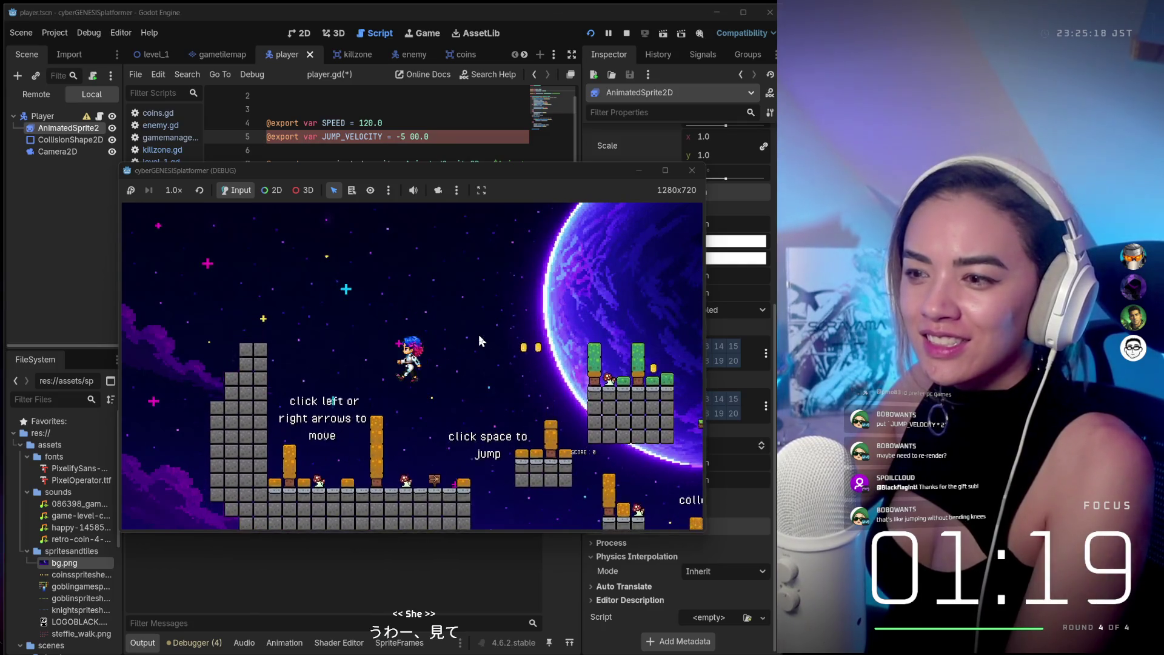
pyautogui.press('space')
pyautogui.press('Right')
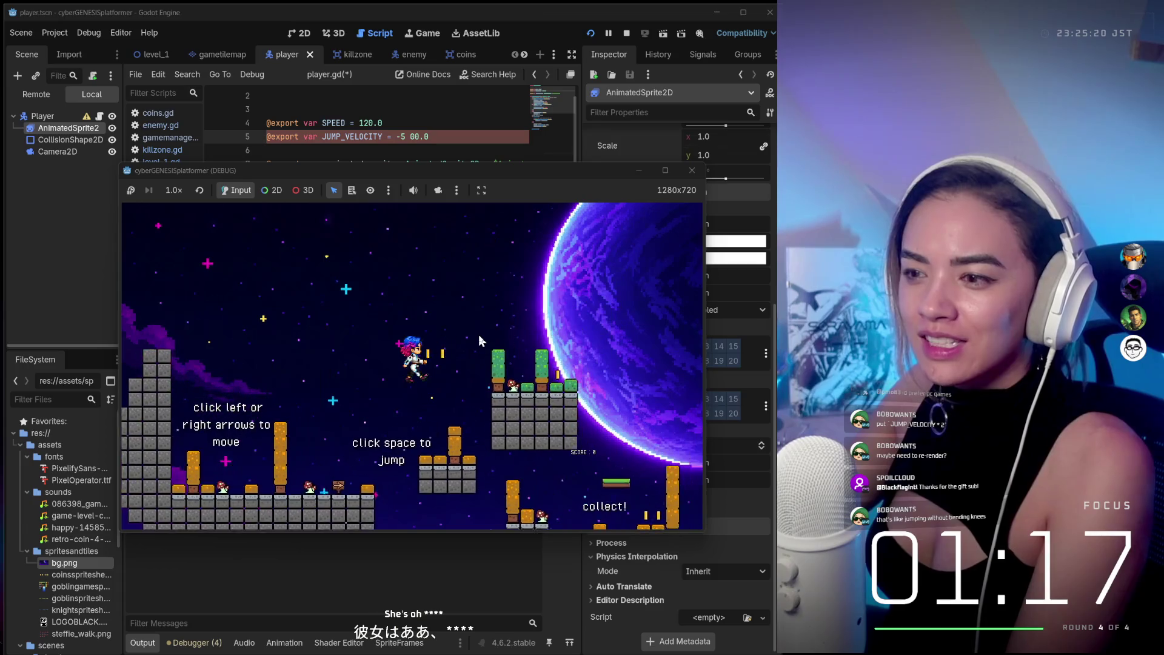
pyautogui.press('Right')
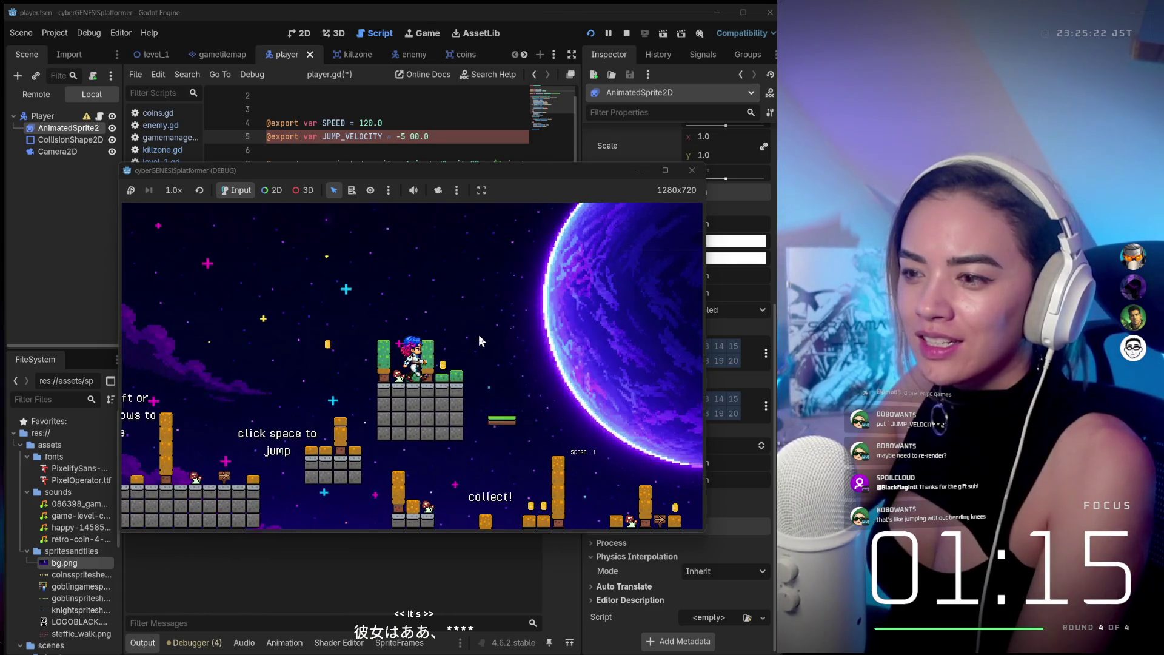
pyautogui.press('space')
pyautogui.press('Right')
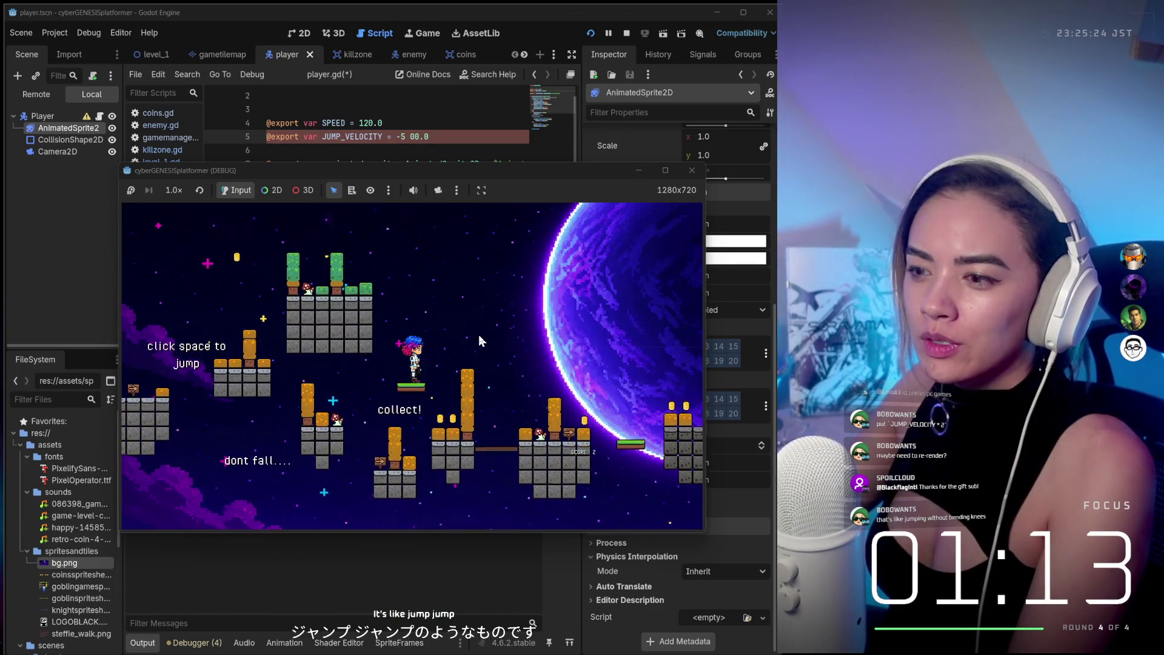
pyautogui.press('space')
pyautogui.press('Right')
pyautogui.press('space')
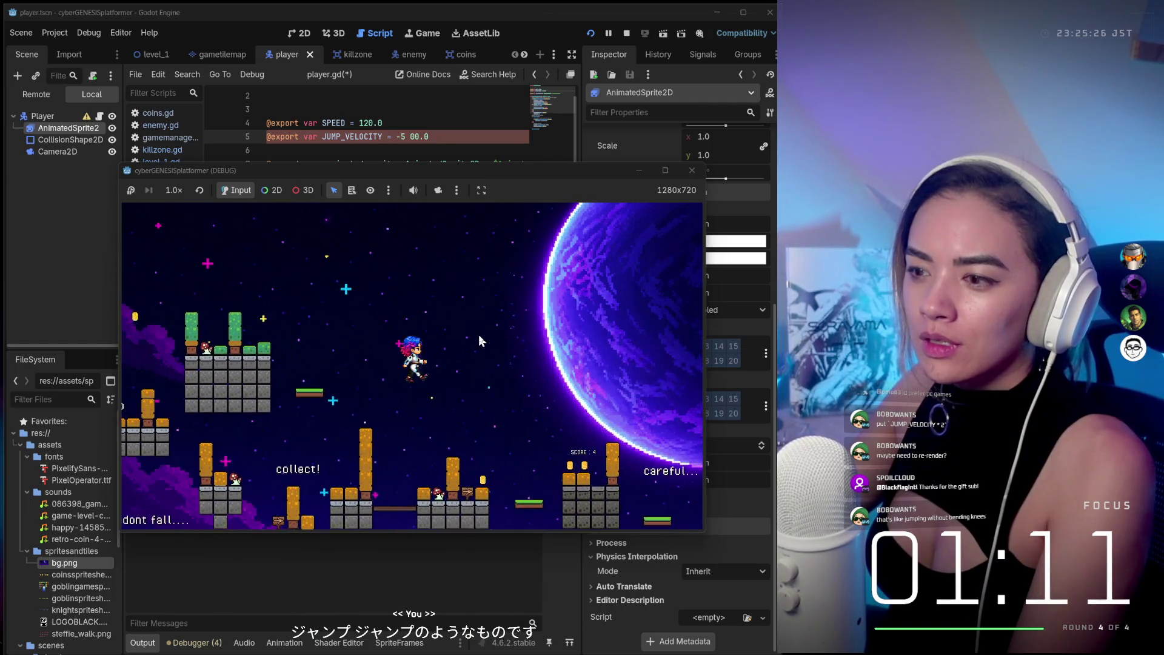
pyautogui.press('space')
pyautogui.press('Right')
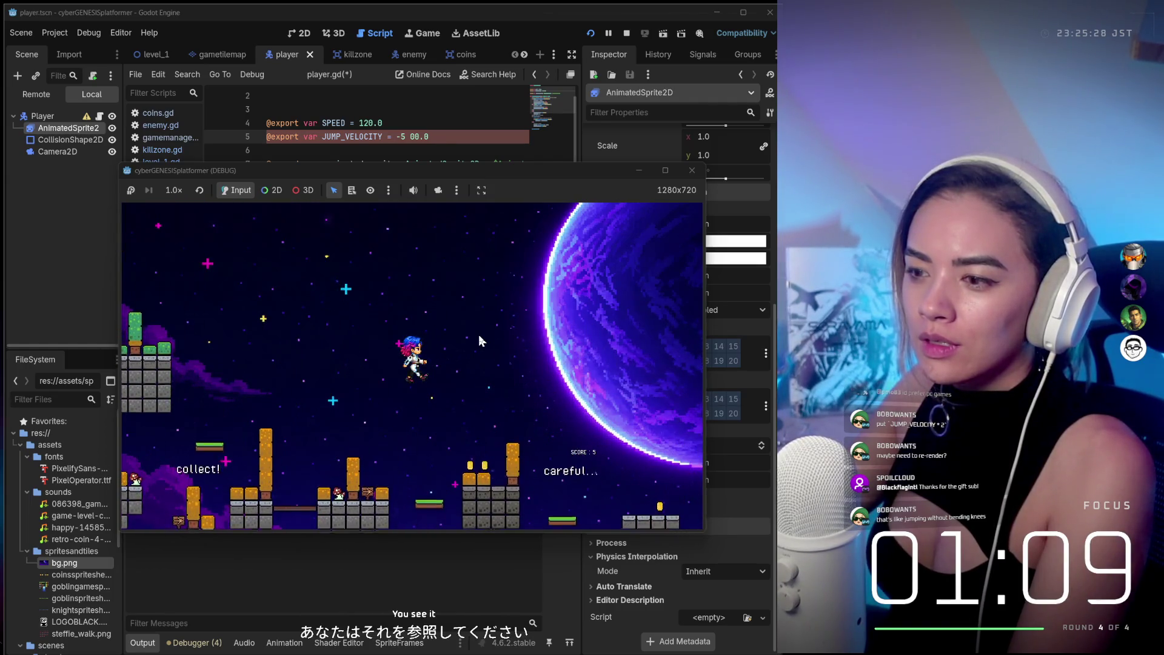
pyautogui.press('space')
pyautogui.press('Right')
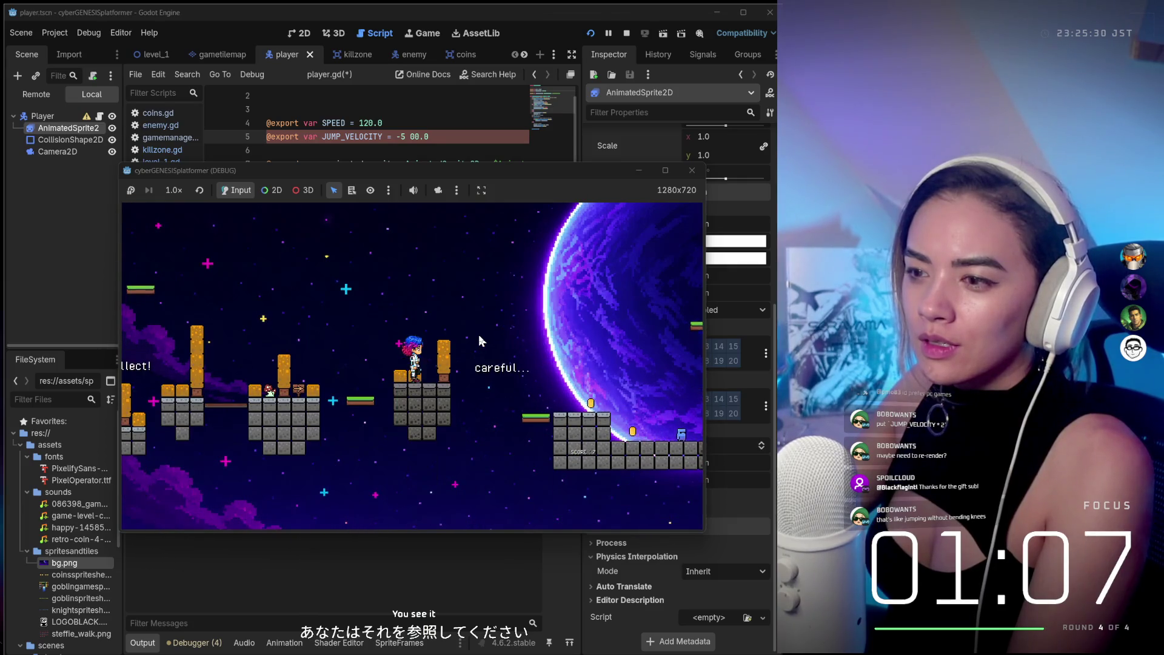
pyautogui.press('space')
pyautogui.press('Right')
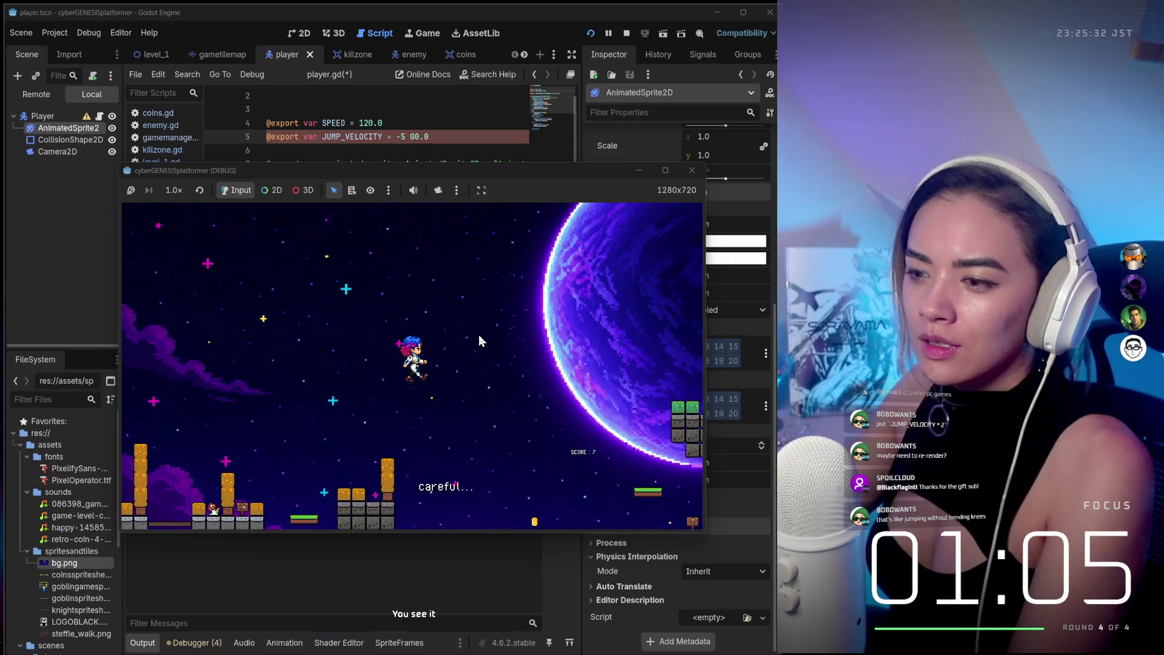
pyautogui.press('space')
pyautogui.press('Right')
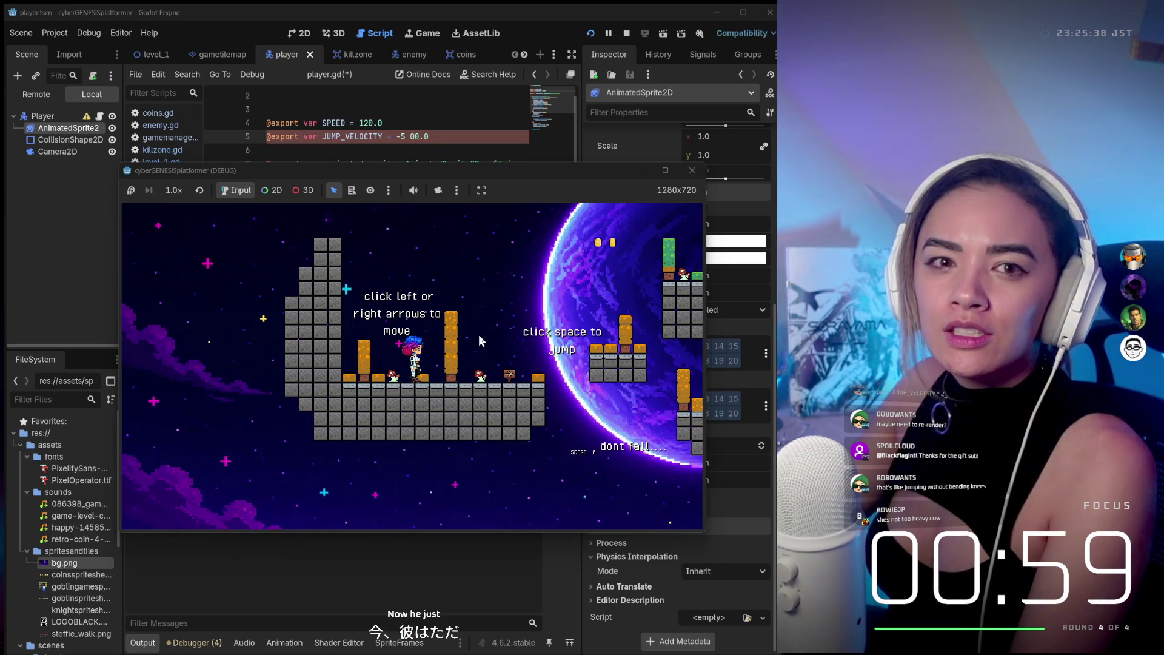
# Continue right to the ledge beside the flag, reaching a score of 12, then stop the game.
pyautogui.press('space')
pyautogui.press('space')
pyautogui.press('Right')
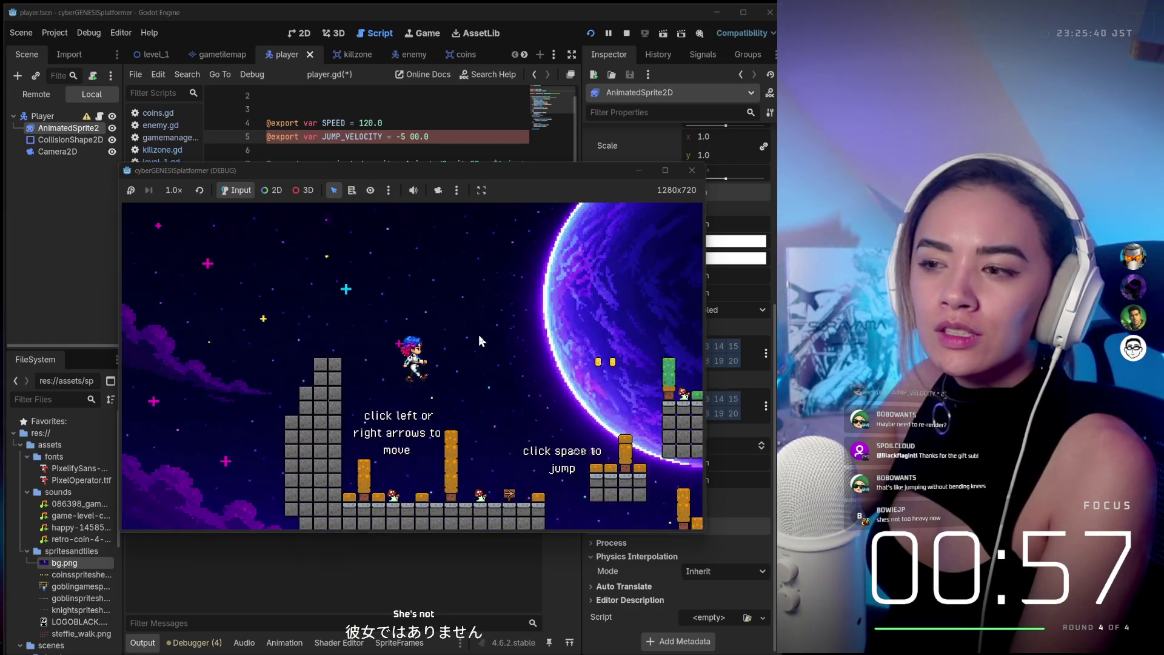
pyautogui.press('Right')
pyautogui.press('space')
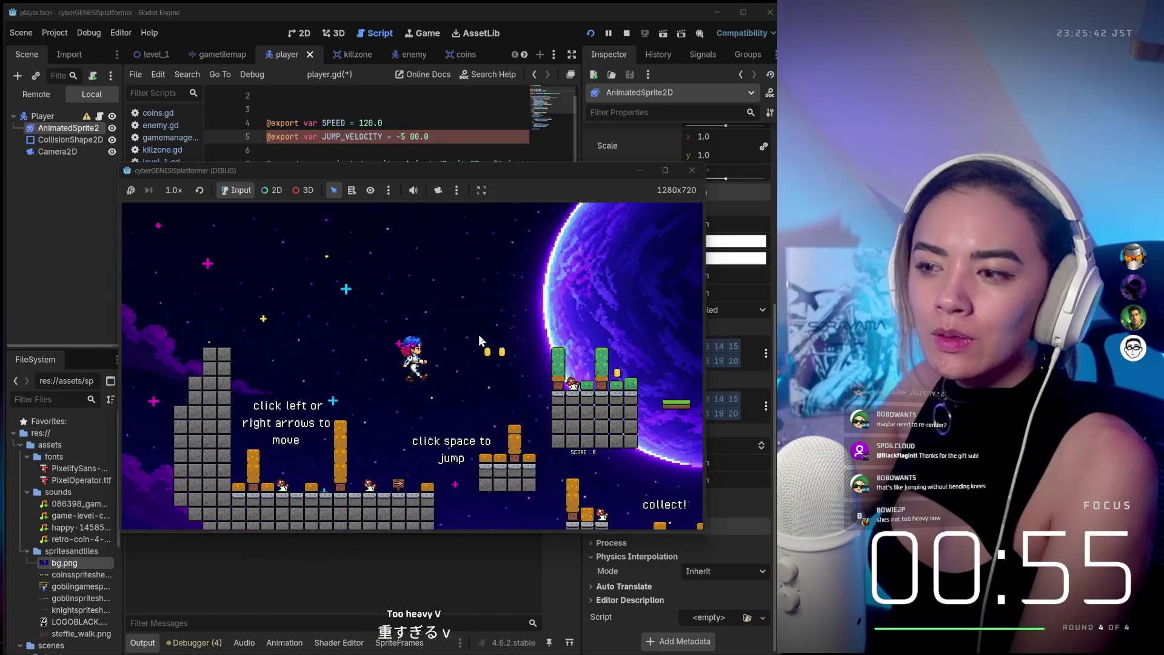
pyautogui.press('Right')
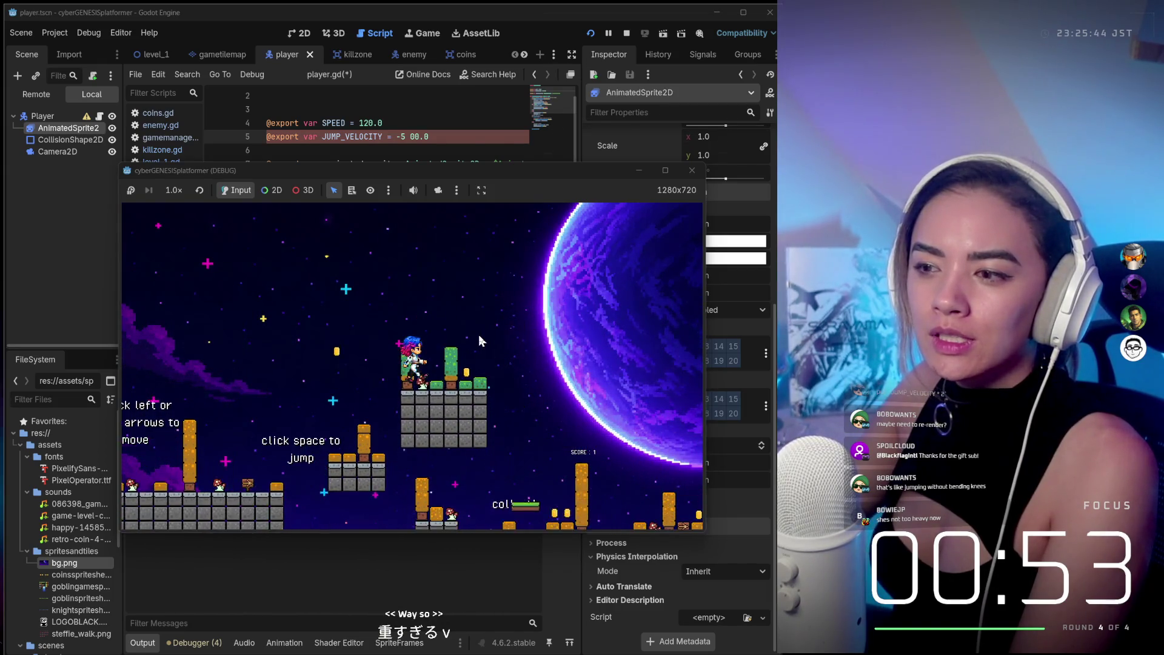
pyautogui.press('space')
pyautogui.press('space')
pyautogui.press('Right')
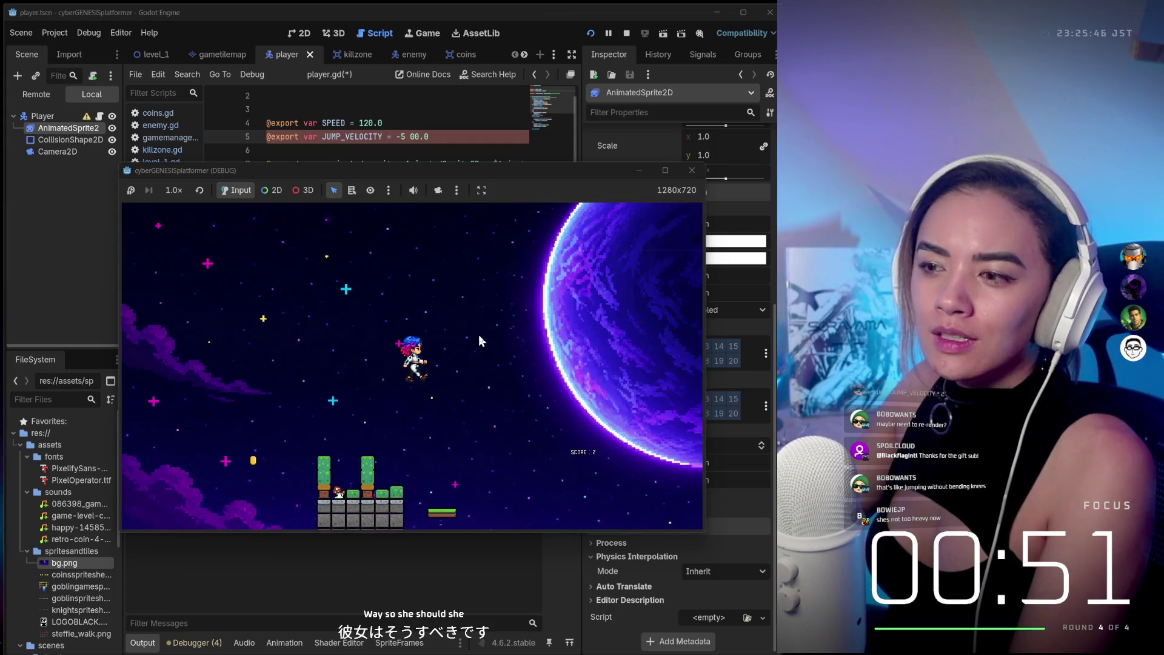
pyautogui.press('space')
pyautogui.press('Right')
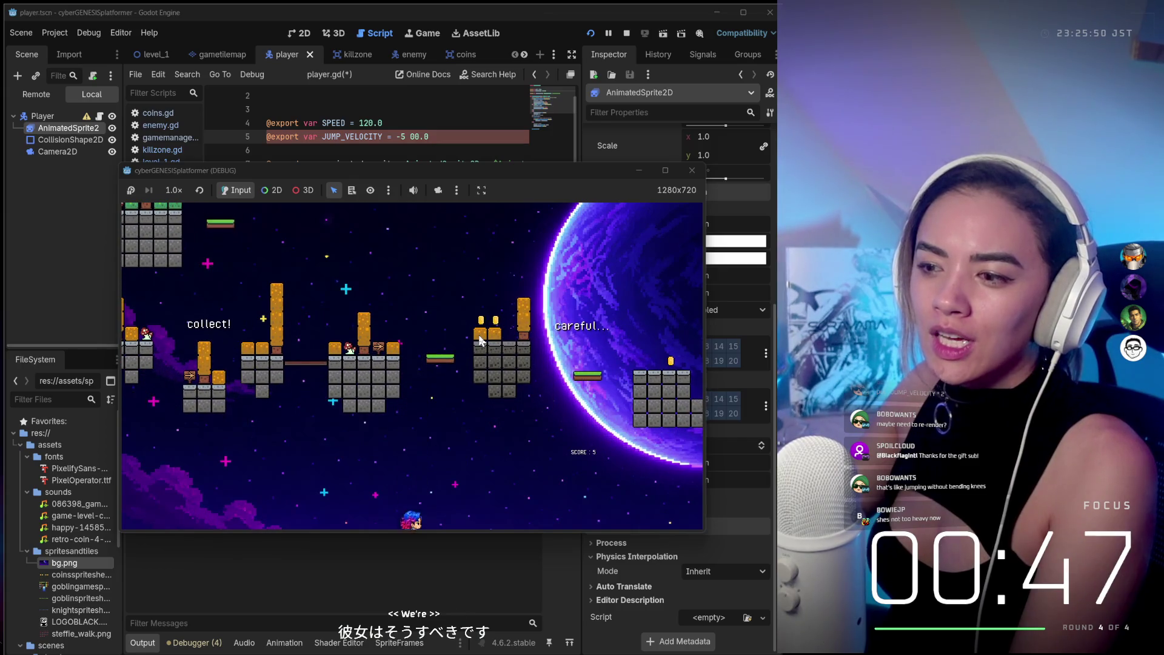
pyautogui.press('space')
pyautogui.press('Right')
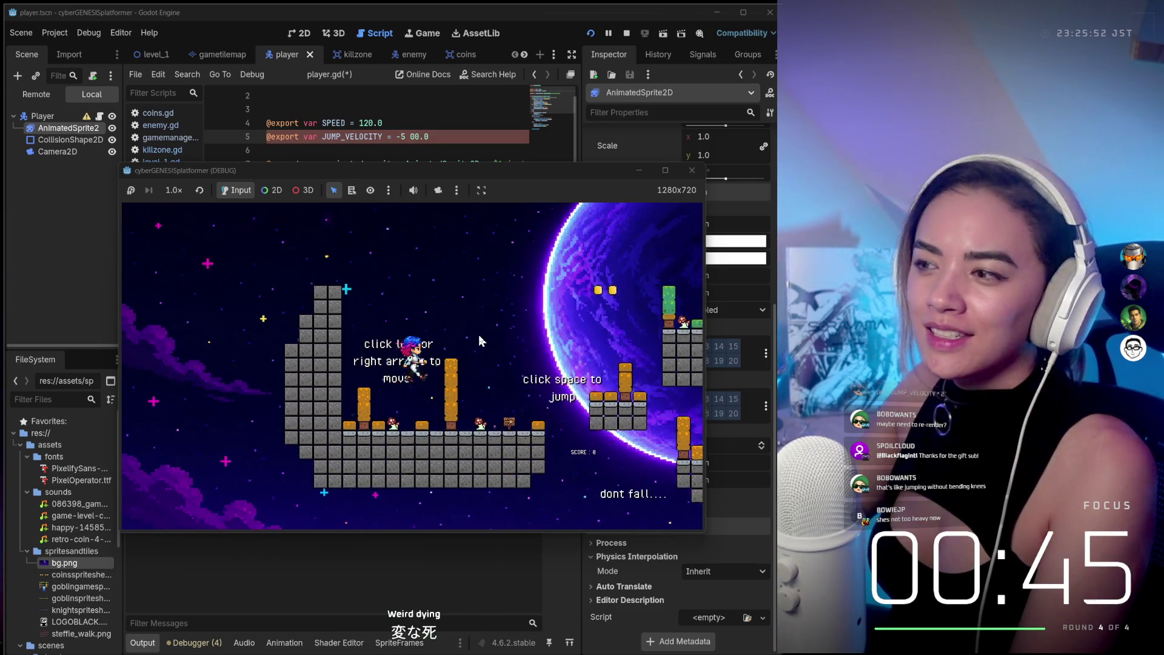
pyautogui.press('Right')
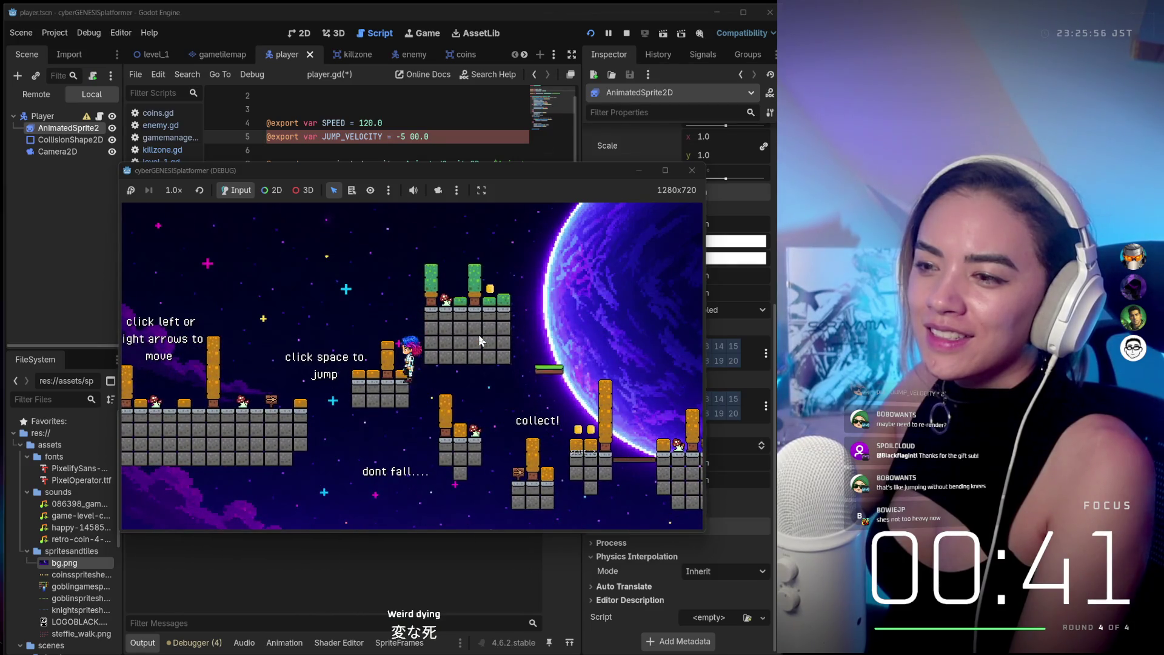
pyautogui.press('space')
pyautogui.press('Right')
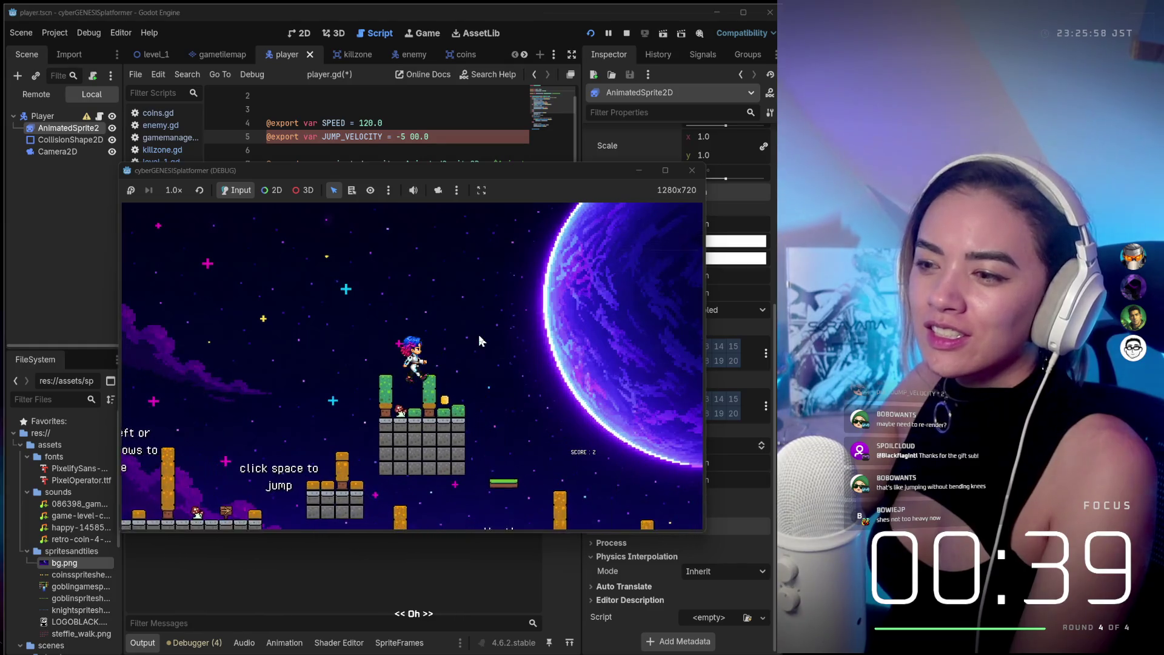
pyautogui.press('space')
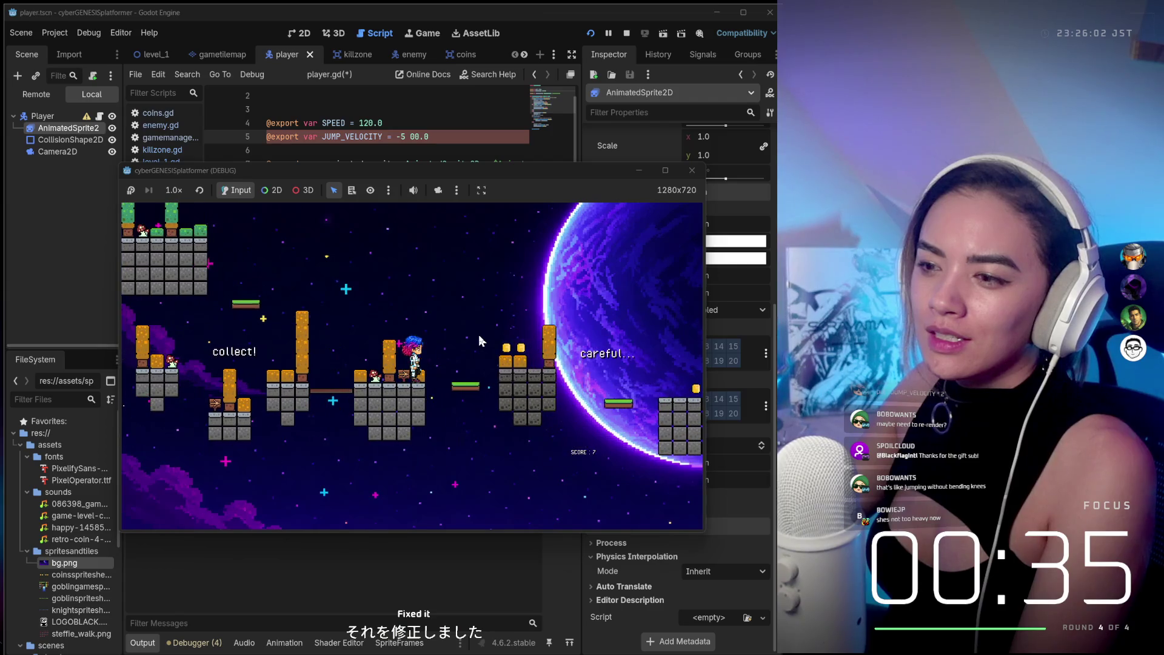
pyautogui.press('space')
pyautogui.press('Right')
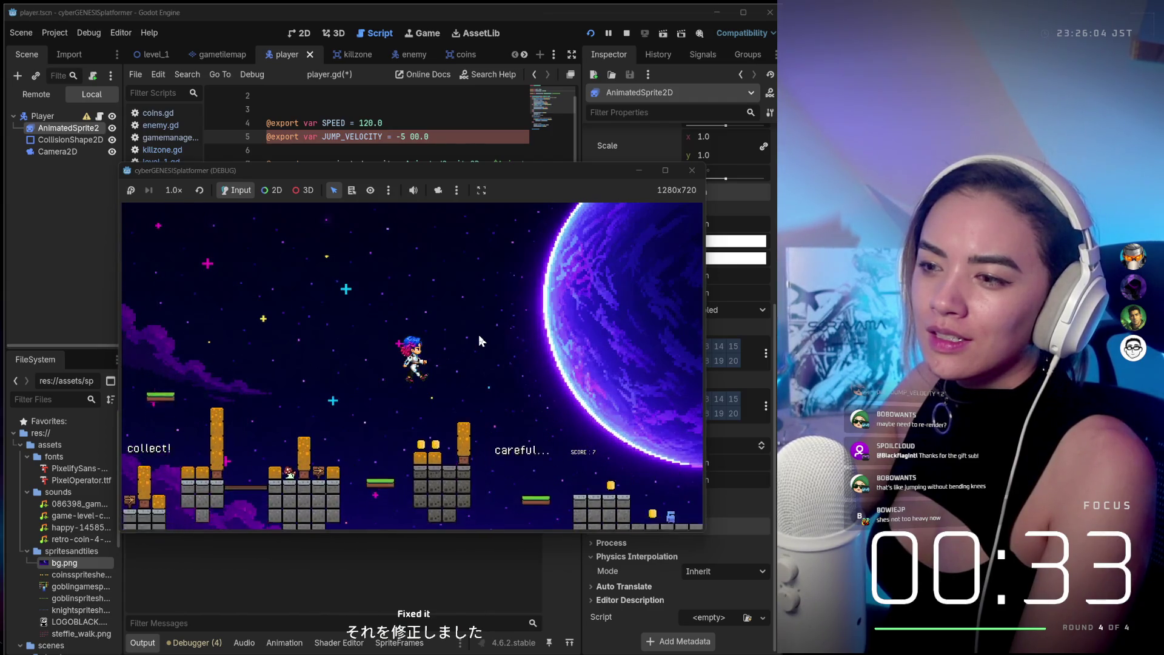
pyautogui.press('space')
pyautogui.press('Right')
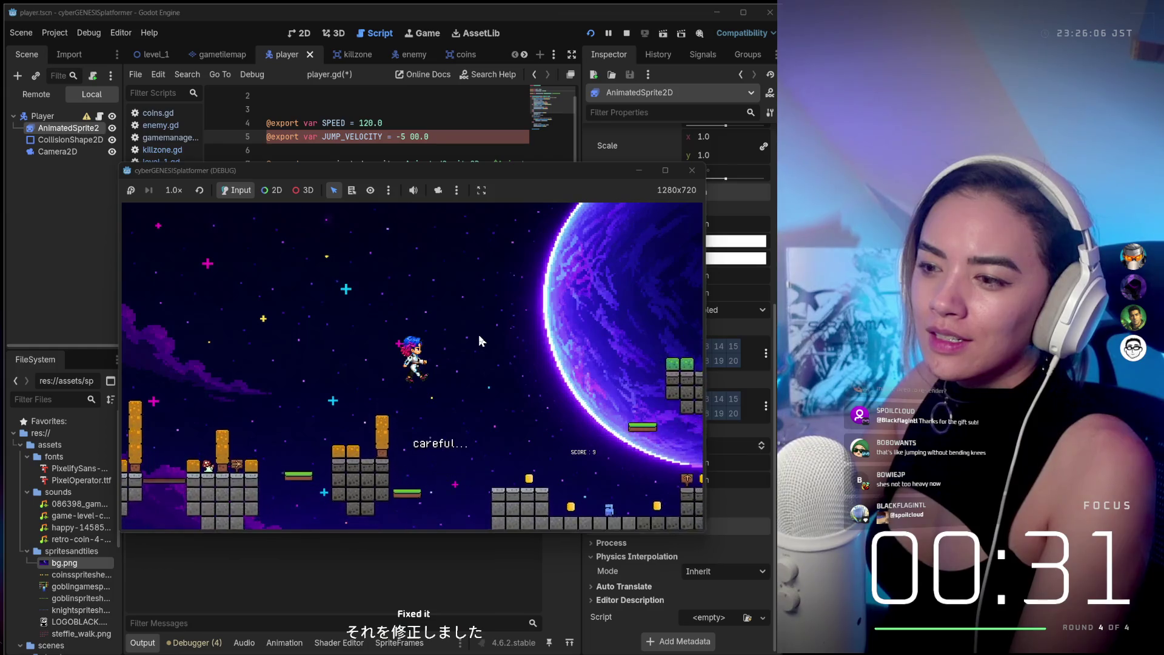
pyautogui.press('Right')
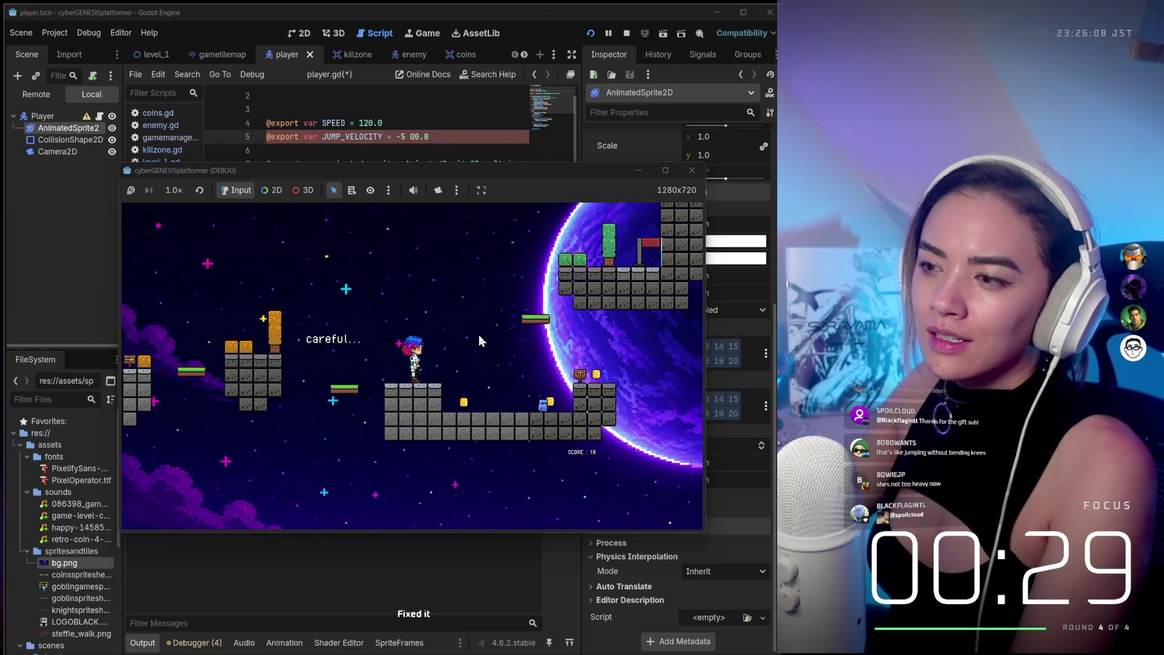
pyautogui.press('space')
pyautogui.press('Right')
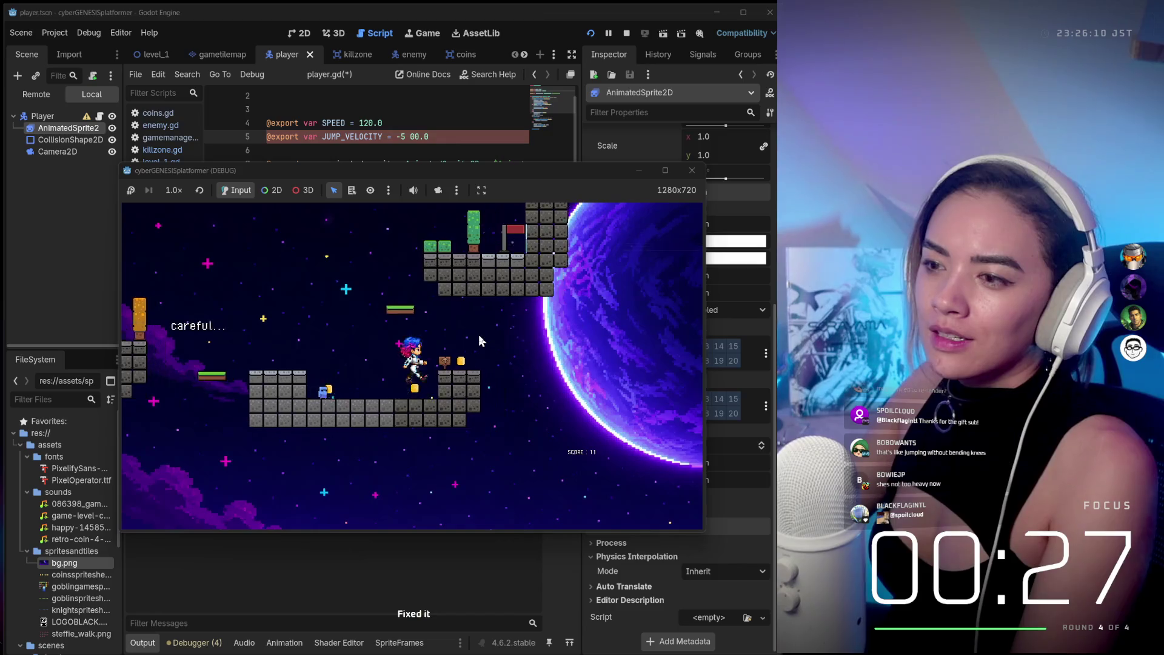
pyautogui.press('Right')
pyautogui.press('space')
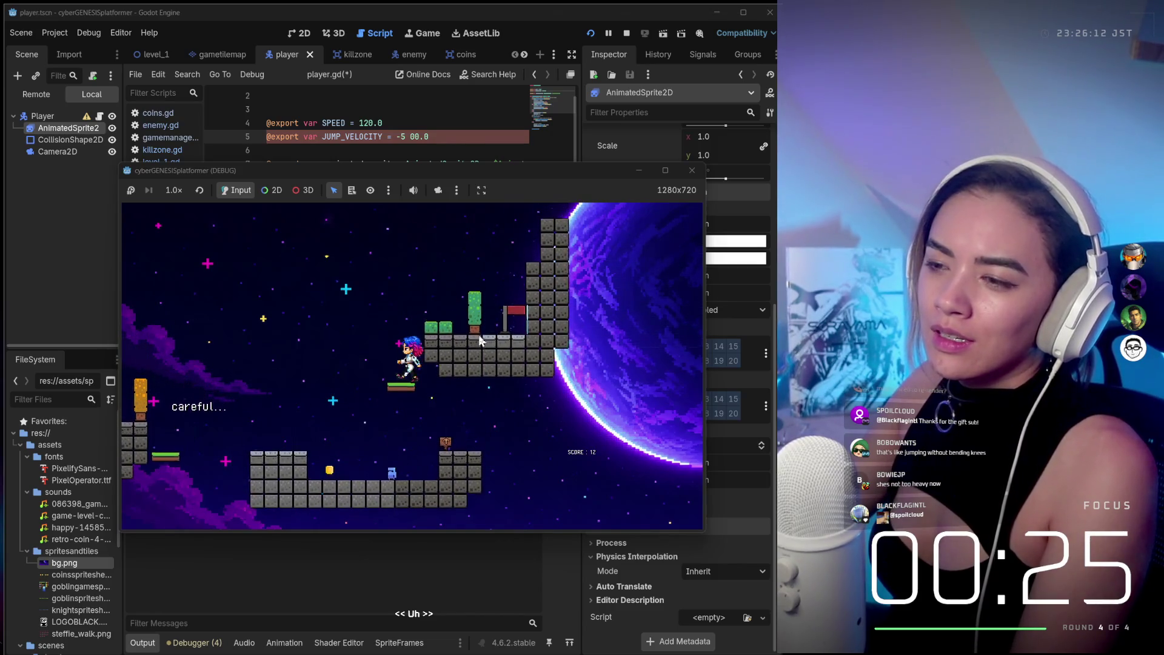
pyautogui.press('Right')
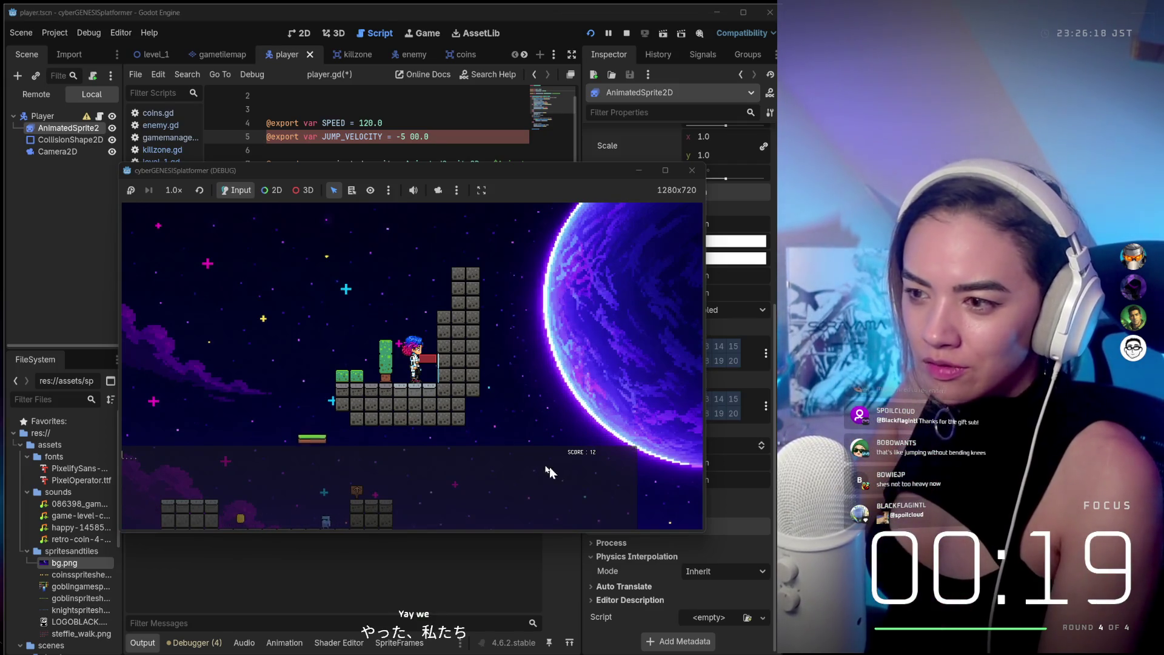
pyautogui.click(692, 171)
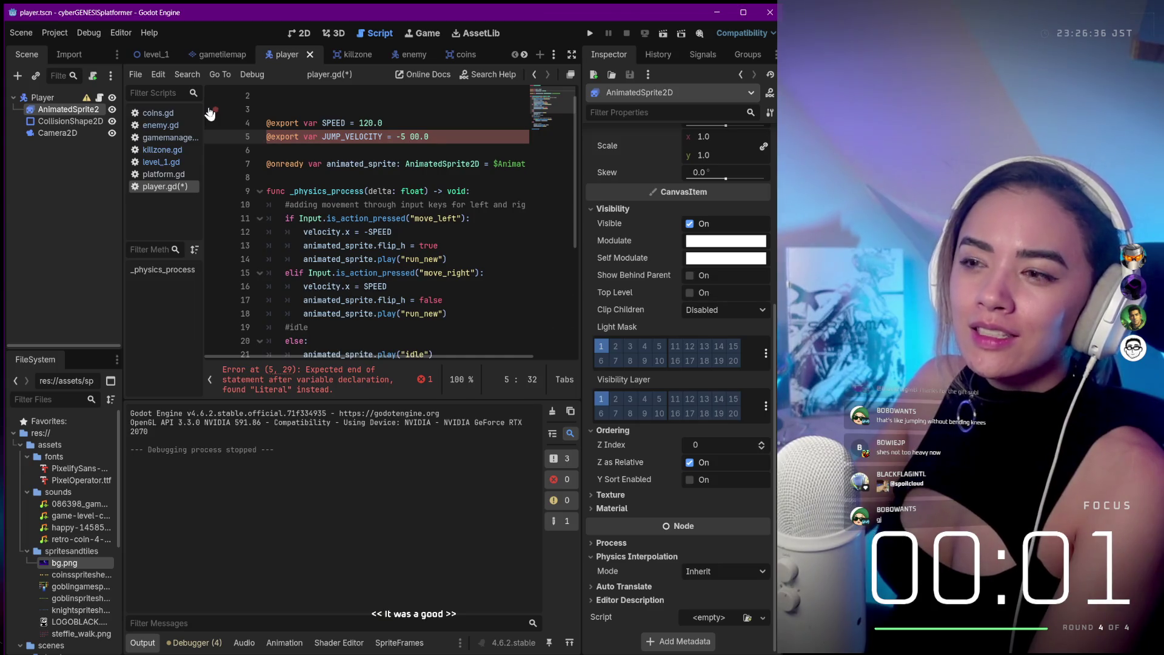
# Delete the empty line 2 between the extends line and the SPEED export in player.gd.
pyautogui.scroll(-5, 355, 159)
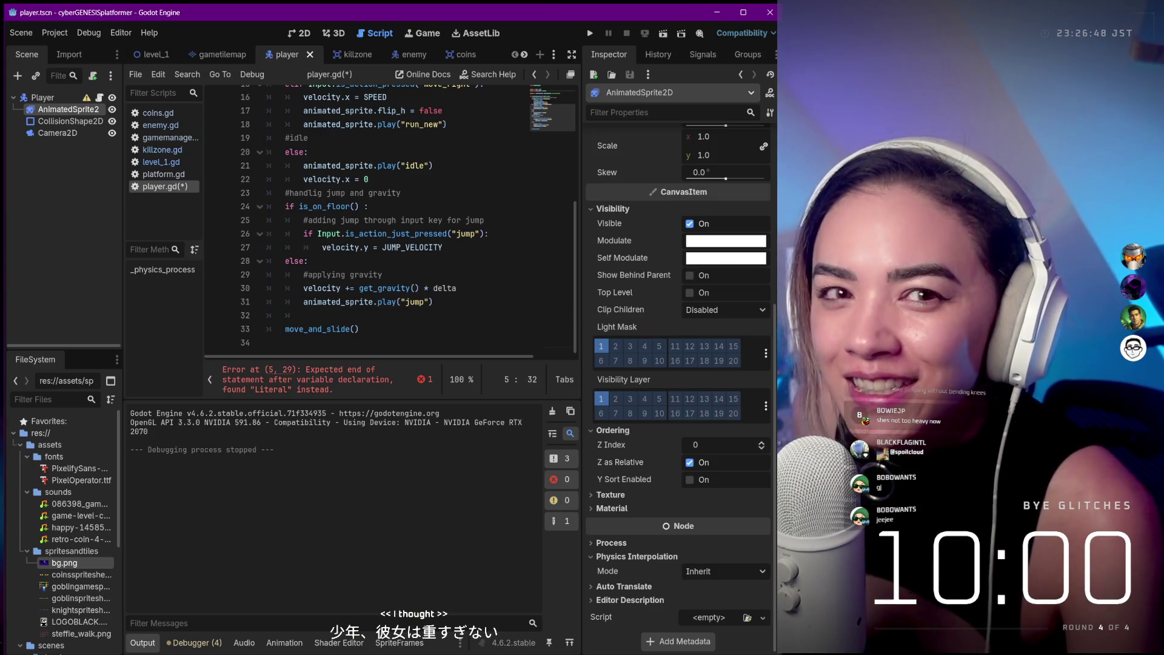
pyautogui.scroll(5, 422, 196)
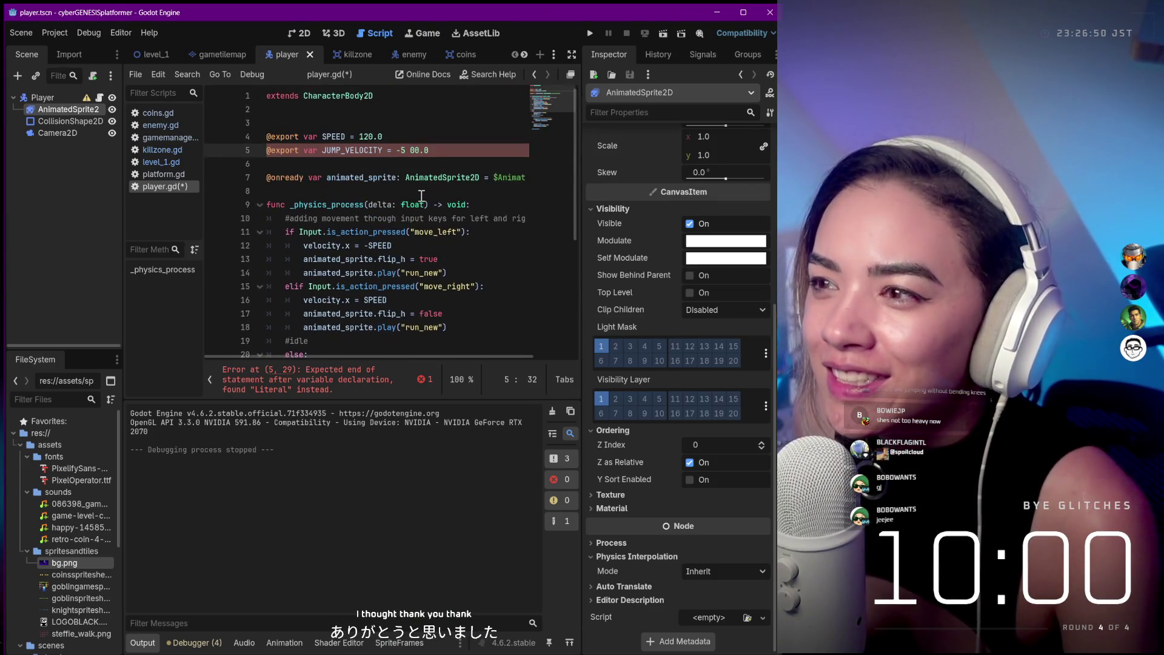
pyautogui.click(397, 114)
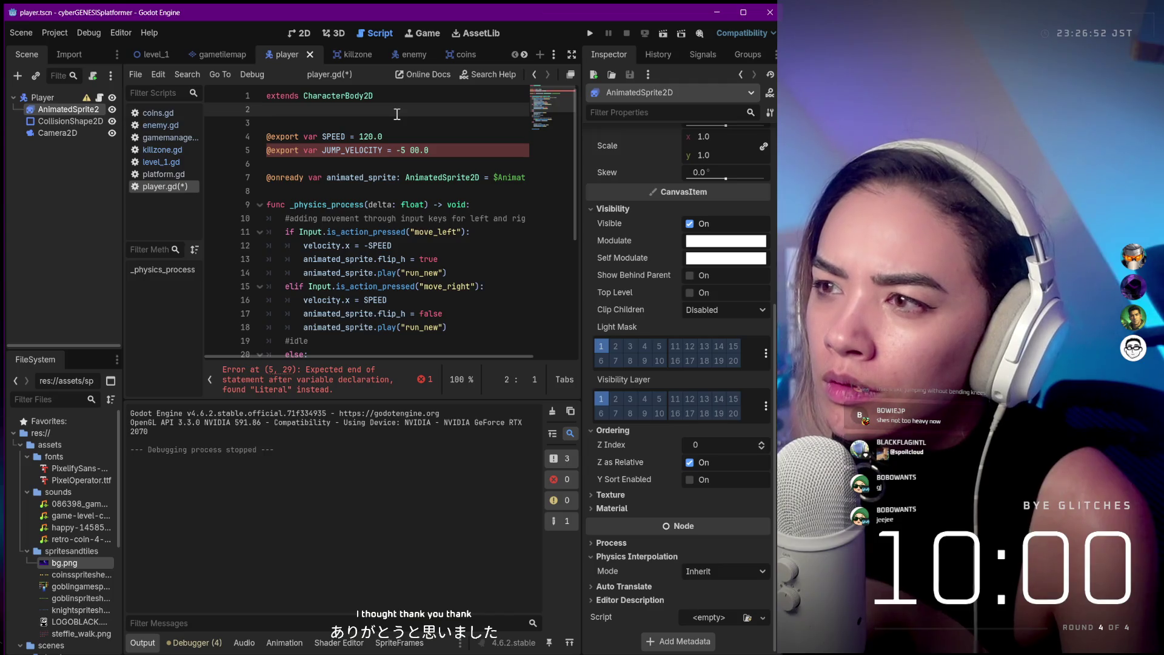
pyautogui.press('BackSpace')
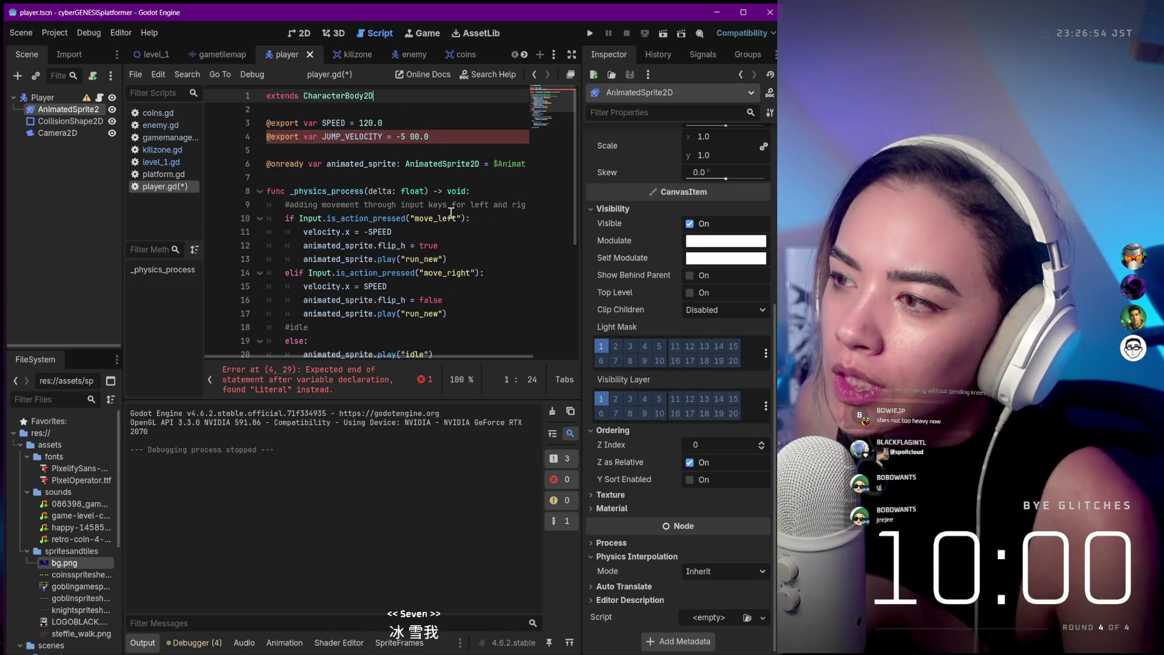
pyautogui.click(451, 216)
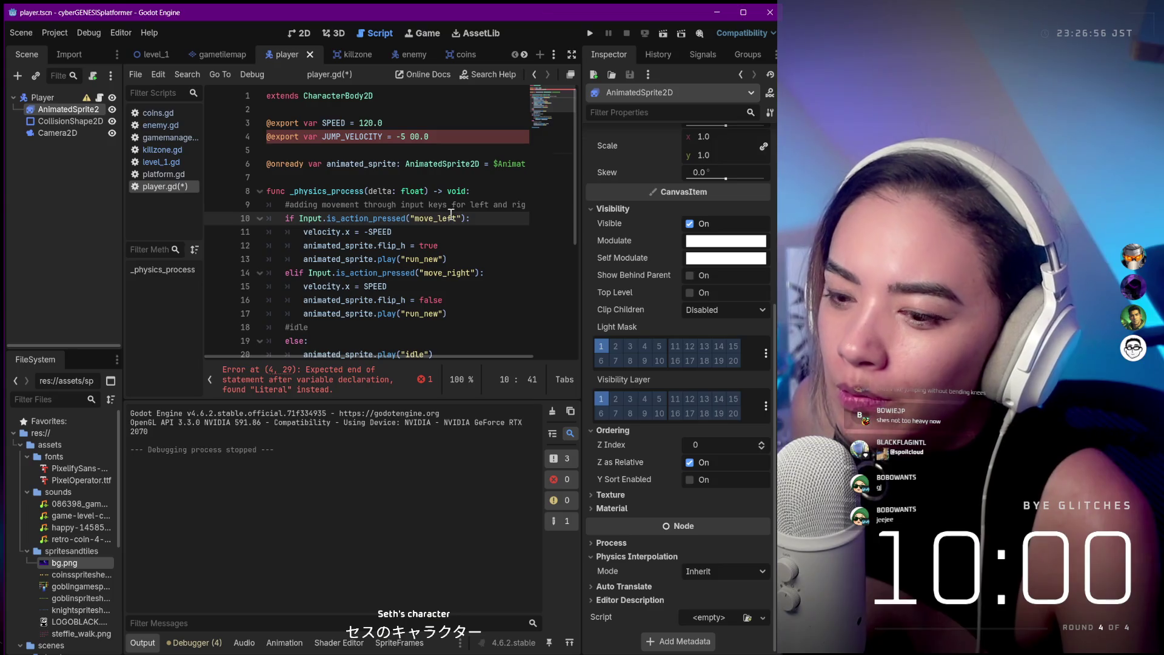
# Browse the Import dock, Scene tree and Scene menu, then bring up the level_1 scene.
pyautogui.click(66, 56)
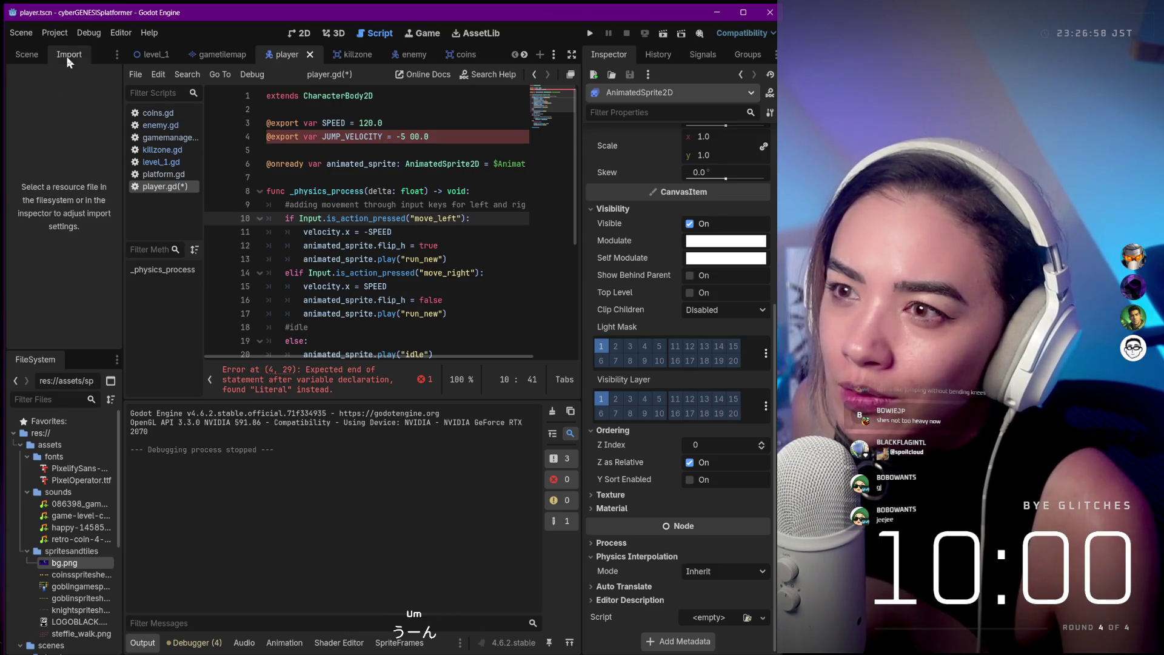
pyautogui.click(41, 55)
pyautogui.click(29, 35)
pyautogui.click(29, 35)
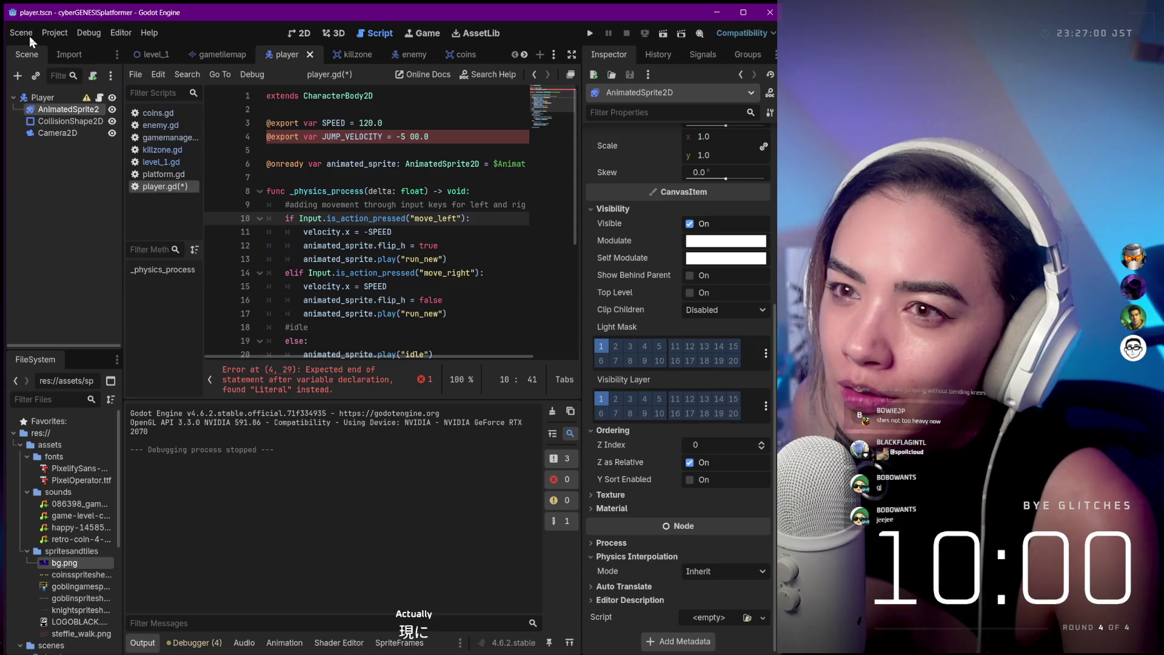
pyautogui.click(141, 53)
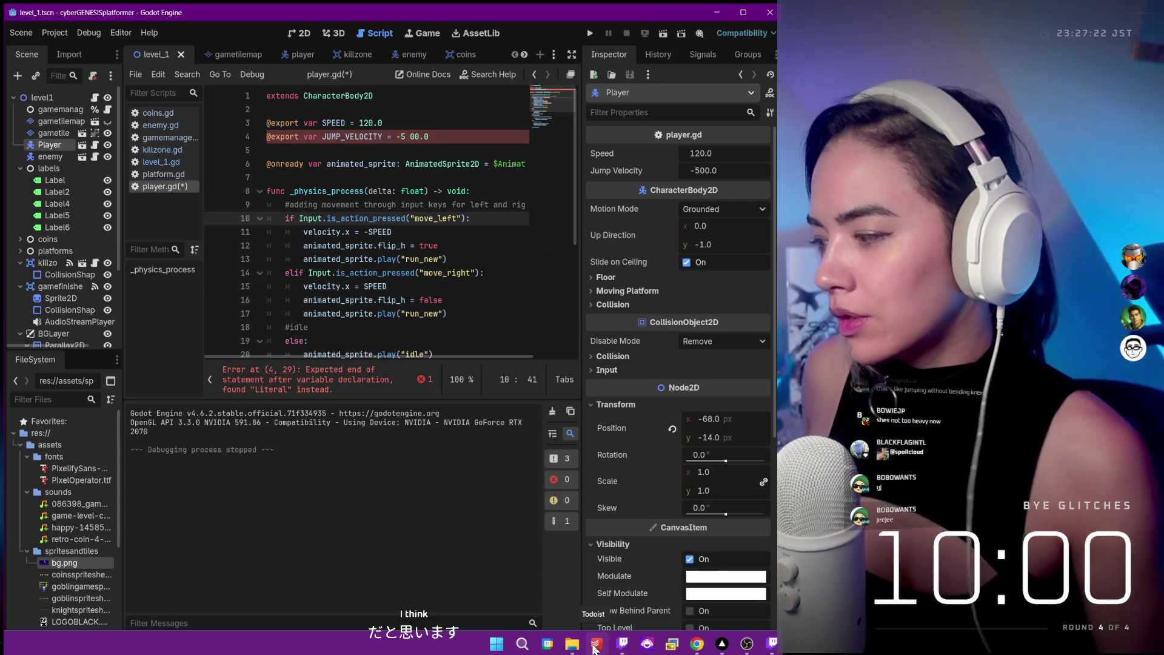
# Minimize the Godot editor window.
pyautogui.click(716, 14)
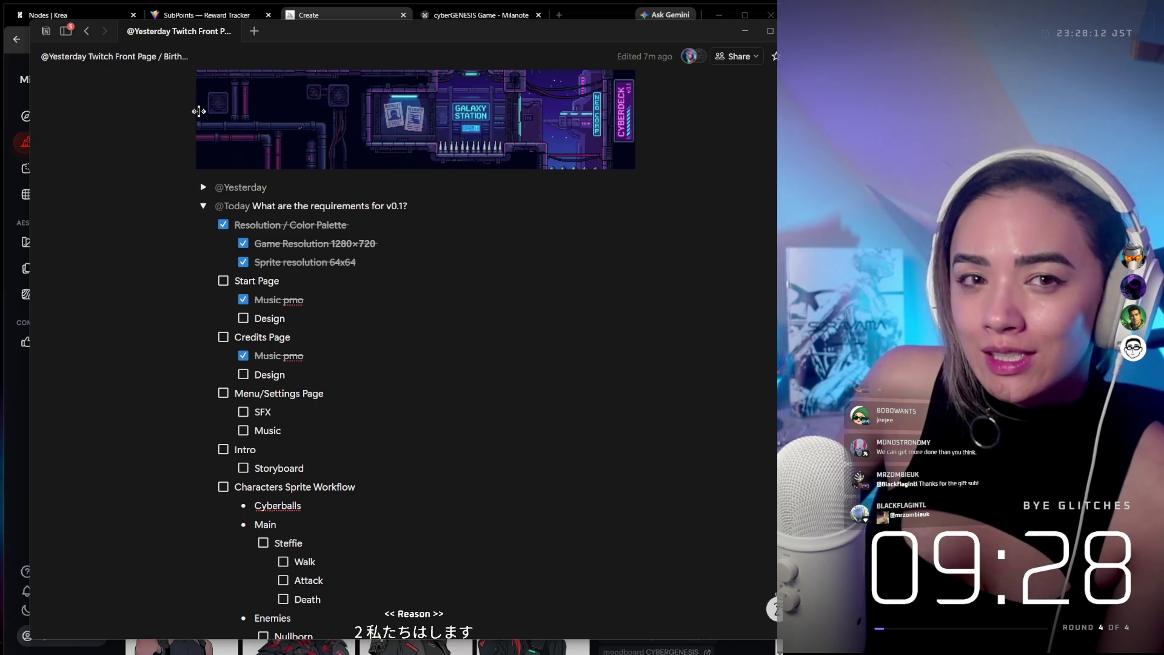
# Switch Chrome to the Midjourney Create page showing the red-haired android images.
pyautogui.click(367, 18)
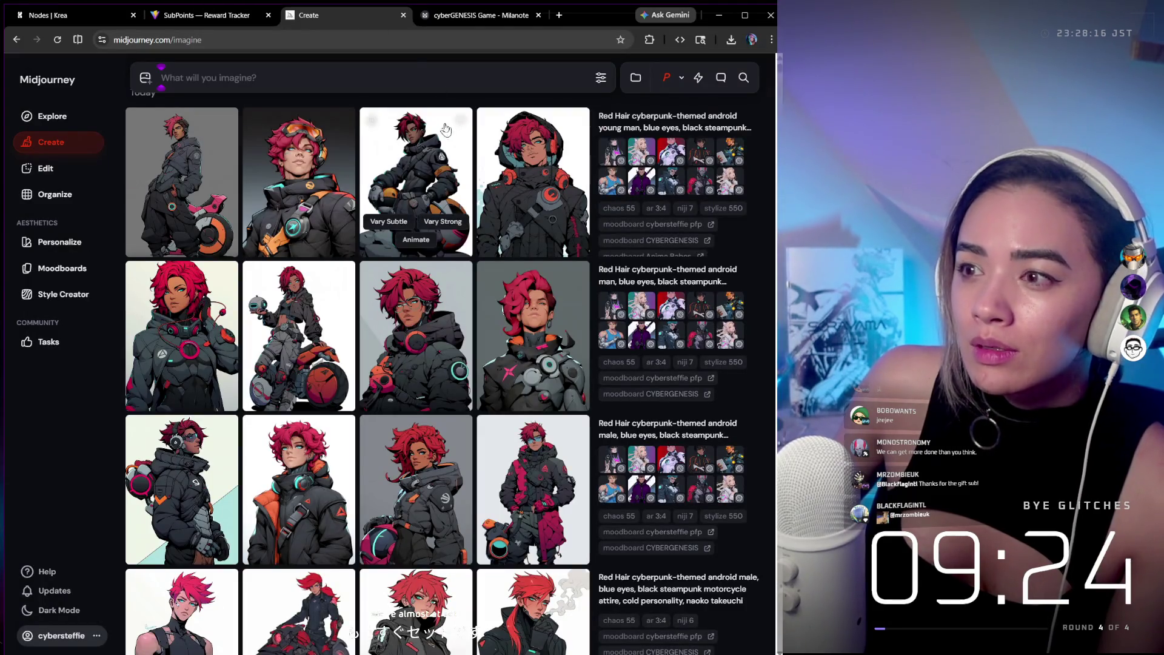
pyautogui.click(420, 175)
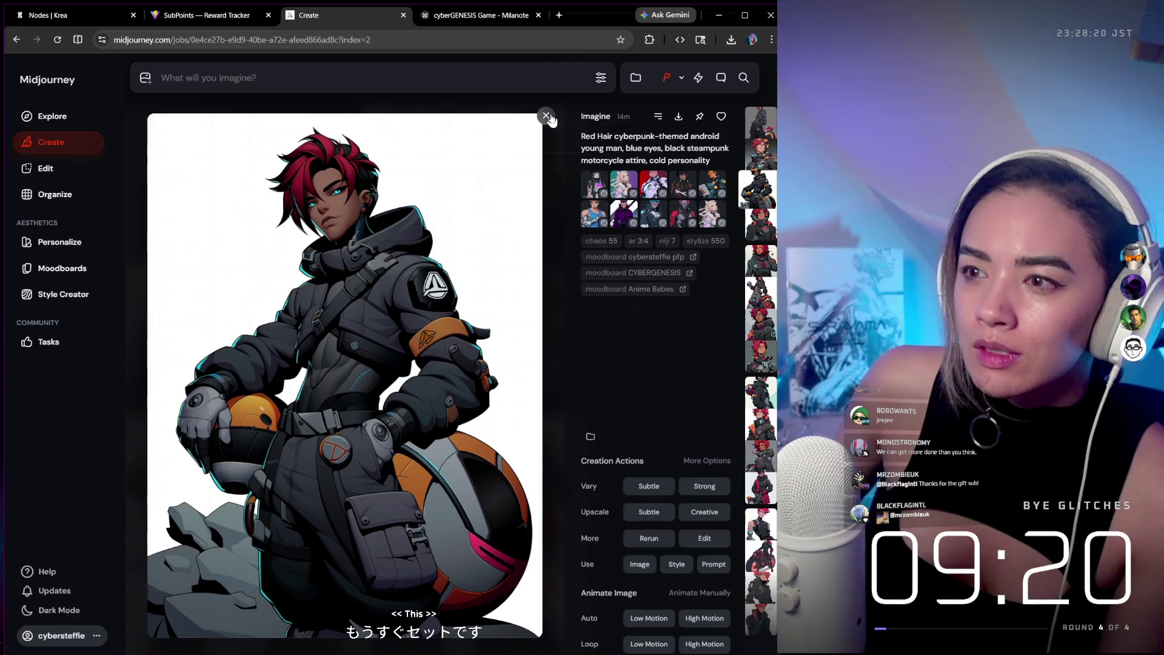
pyautogui.click(545, 115)
pyautogui.click(543, 149)
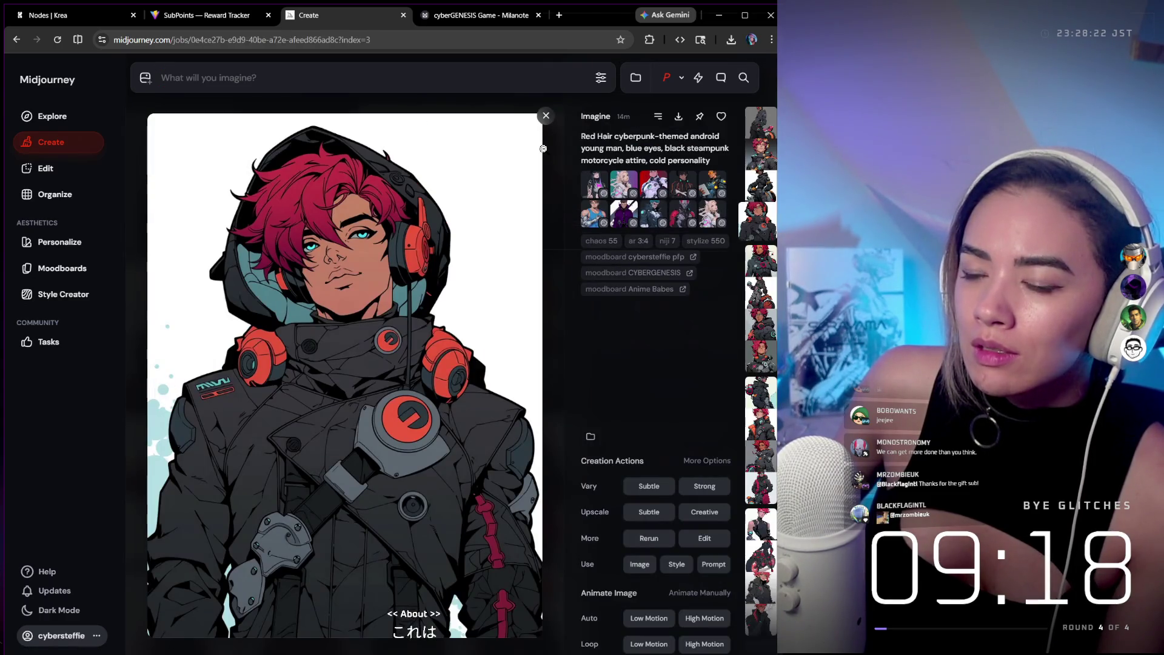
pyautogui.click(546, 115)
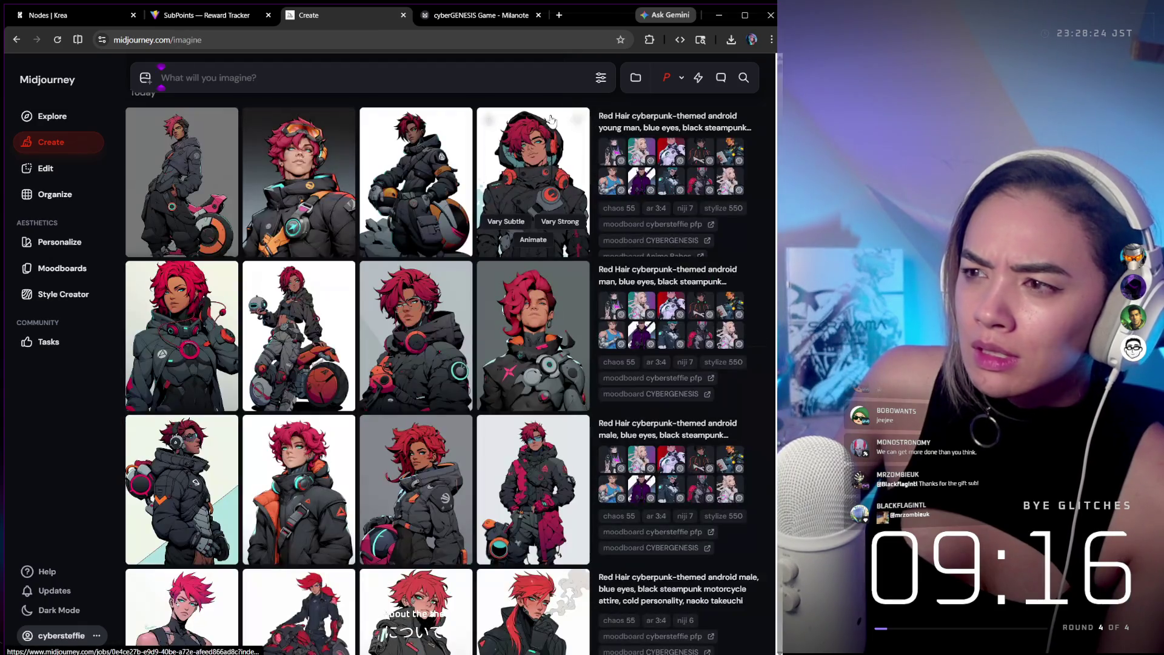
pyautogui.click(328, 153)
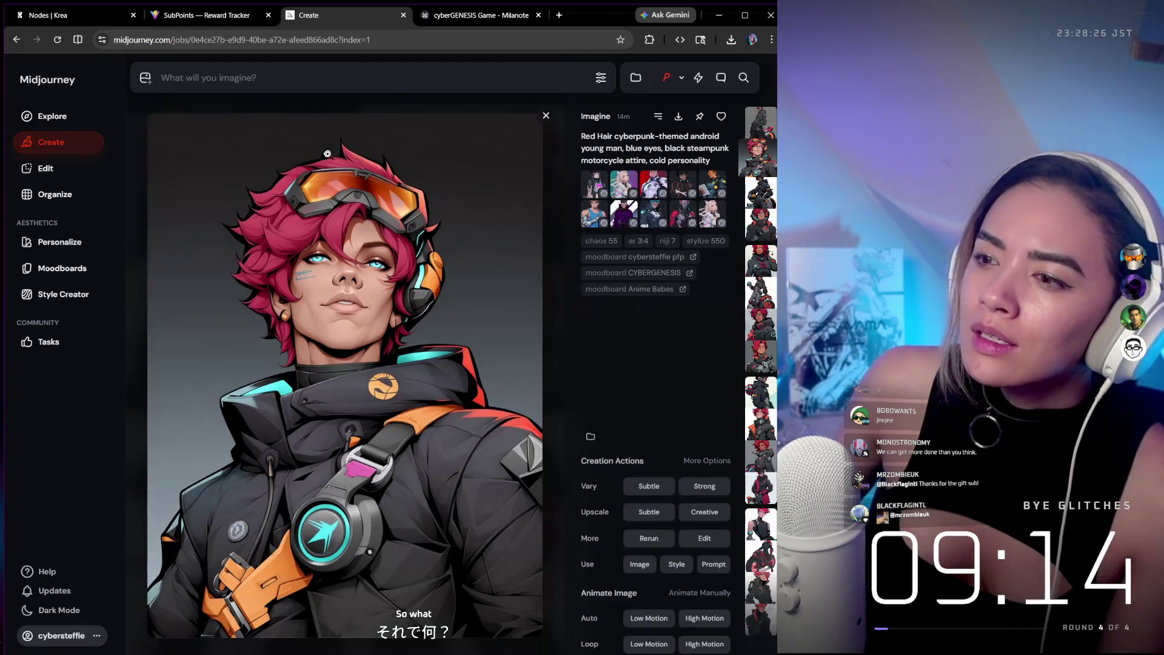
pyautogui.click(546, 115)
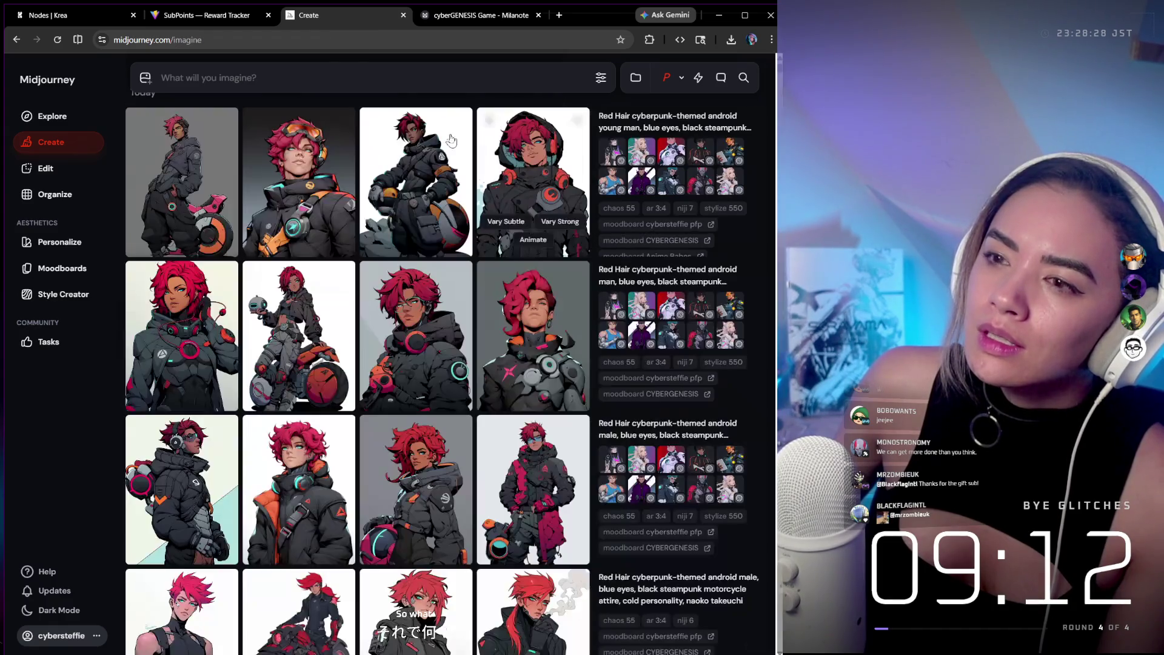
pyautogui.click(167, 140)
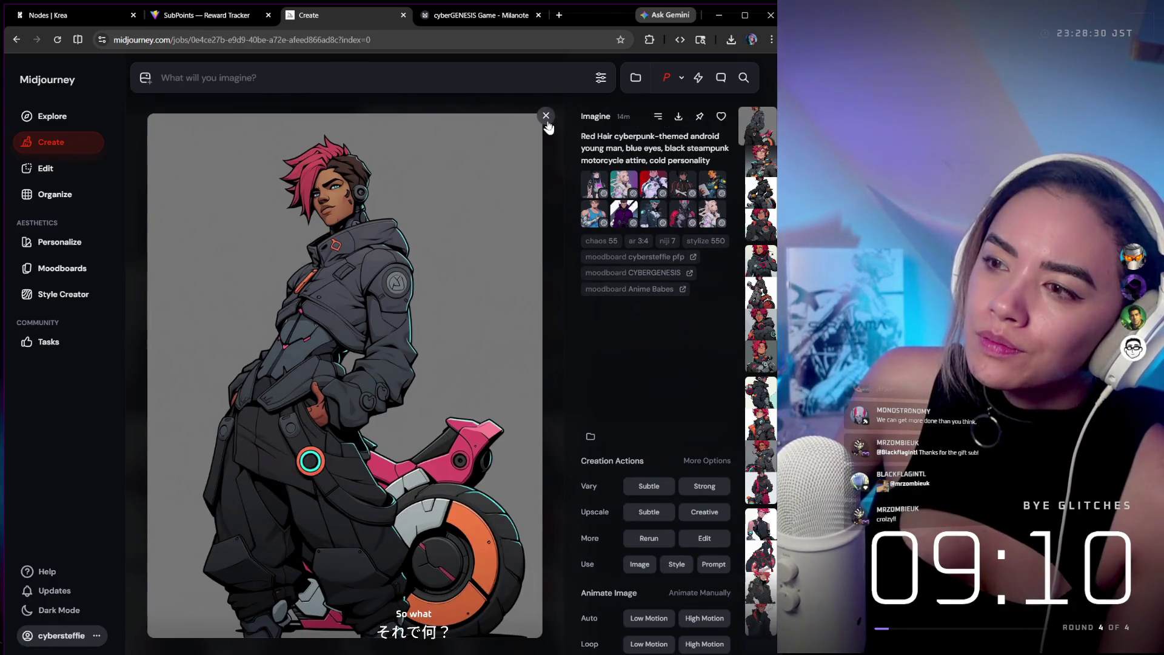
pyautogui.click(546, 116)
pyautogui.scroll(-2, 520, 158)
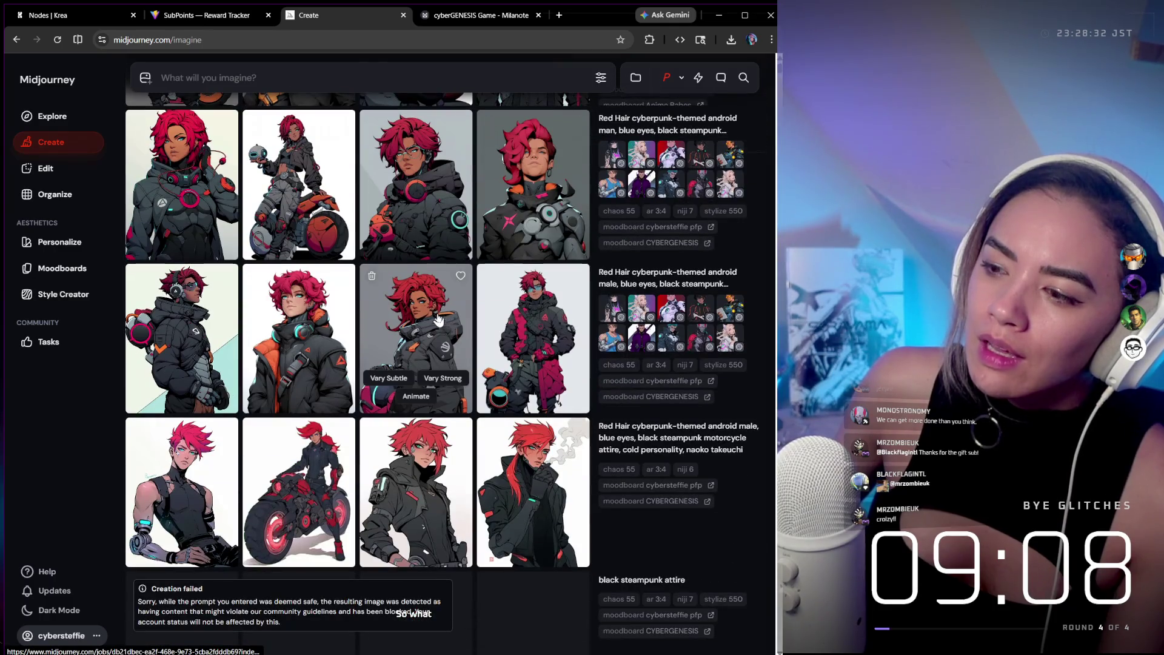
pyautogui.click(437, 310)
pyautogui.click(546, 115)
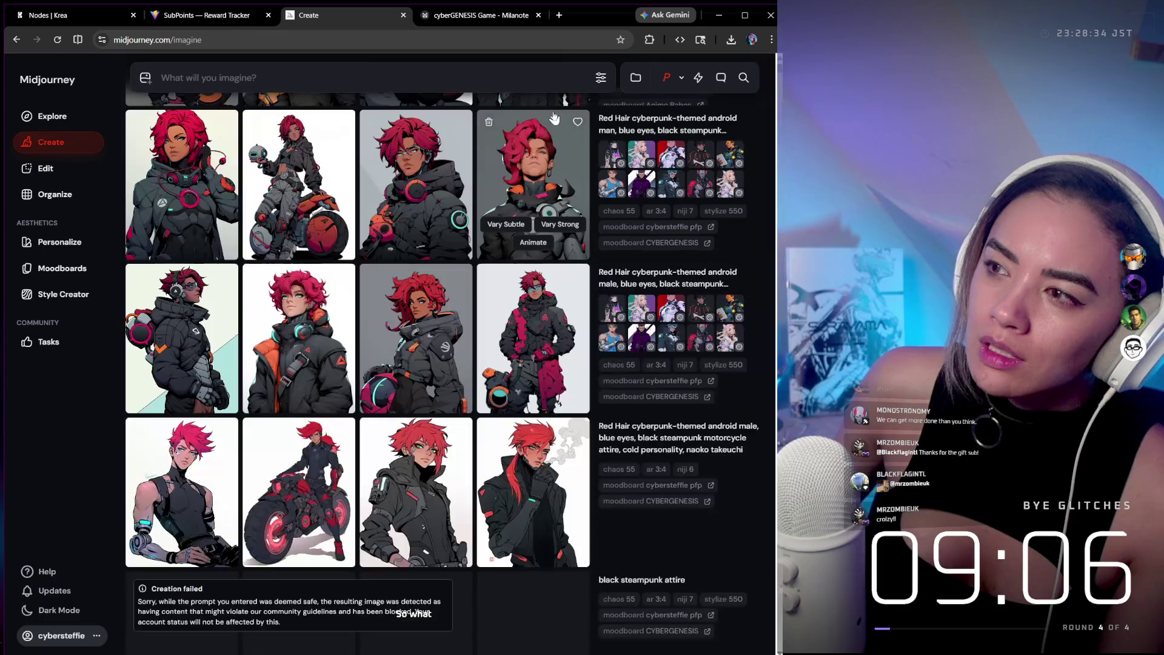
pyautogui.click(550, 117)
pyautogui.click(553, 116)
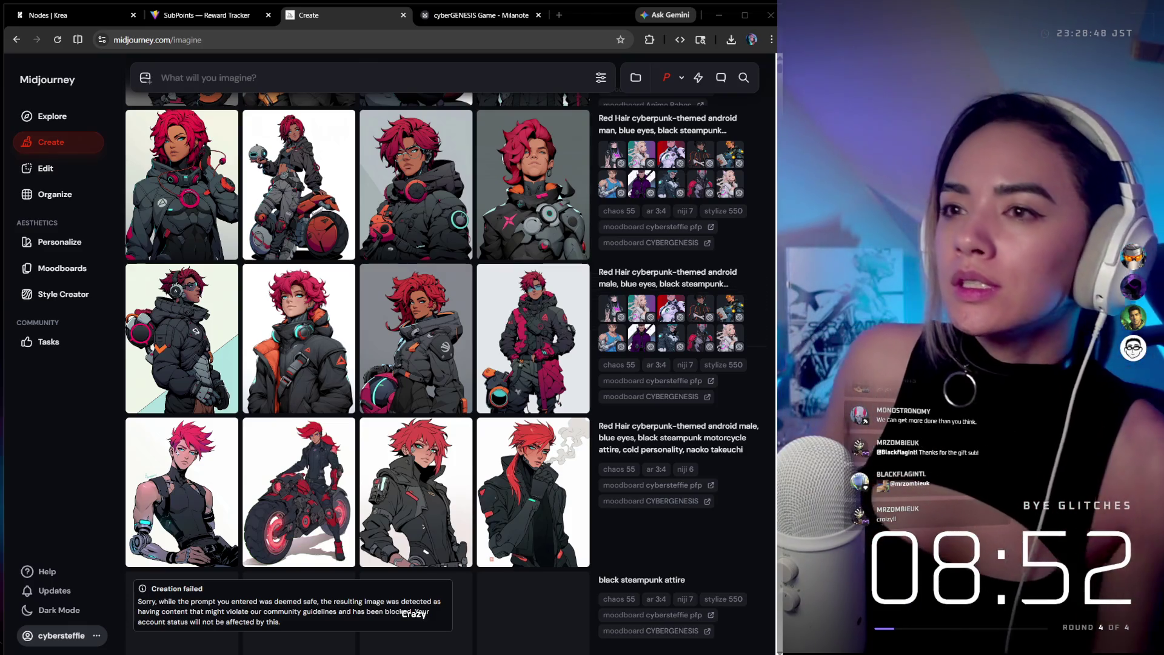
pyautogui.click(72, 16)
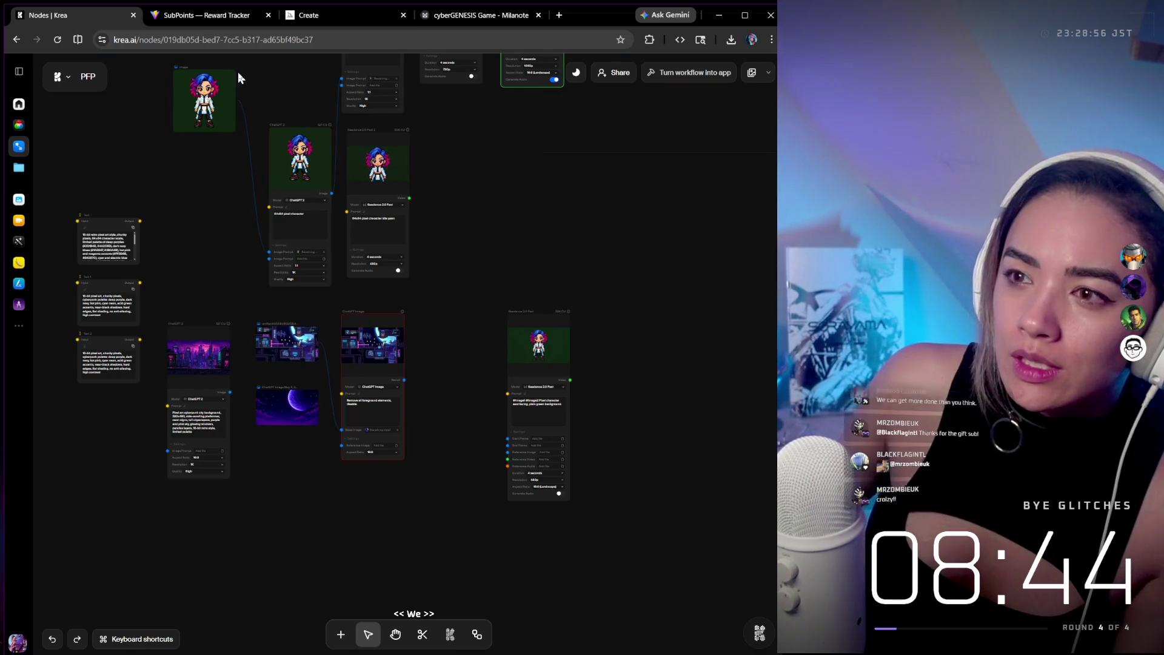
pyautogui.scroll(1, 583, 237)
pyautogui.scroll(1, 582, 237)
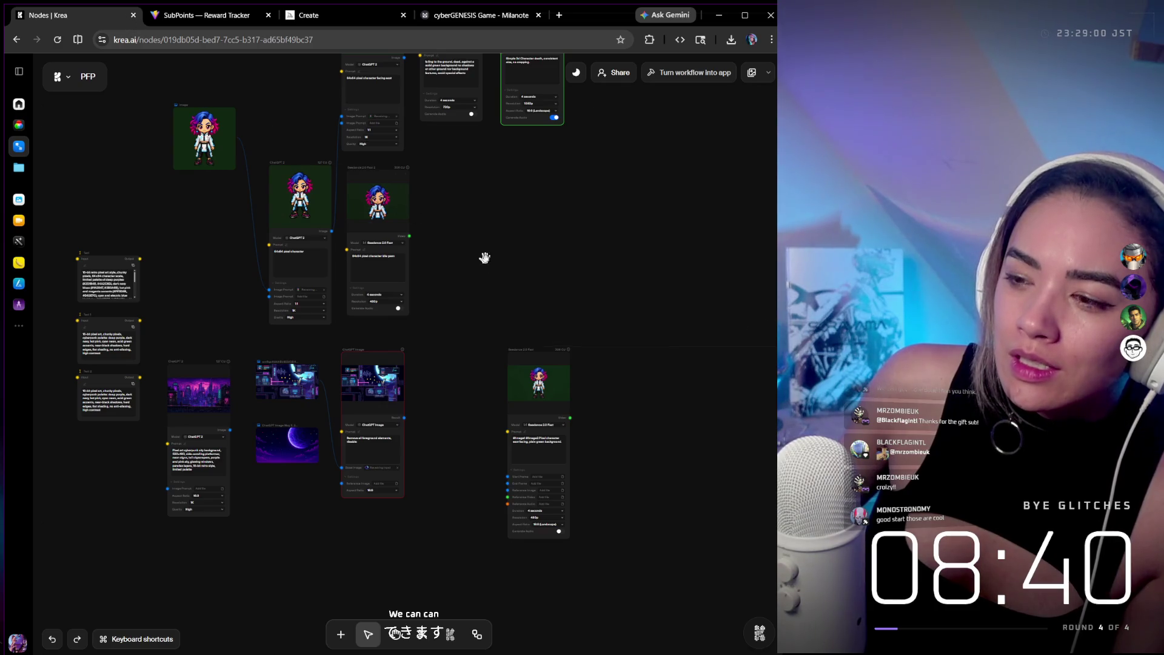
pyautogui.moveTo(562, 289); pyautogui.dragTo(588, 304)
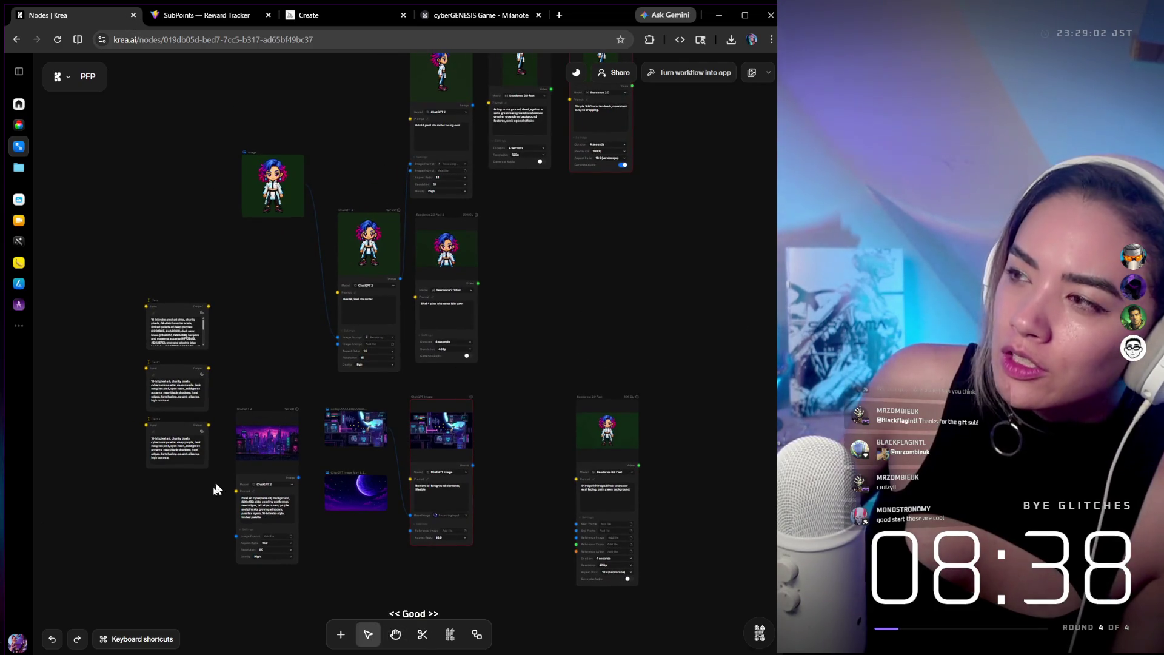
pyautogui.click(20, 642)
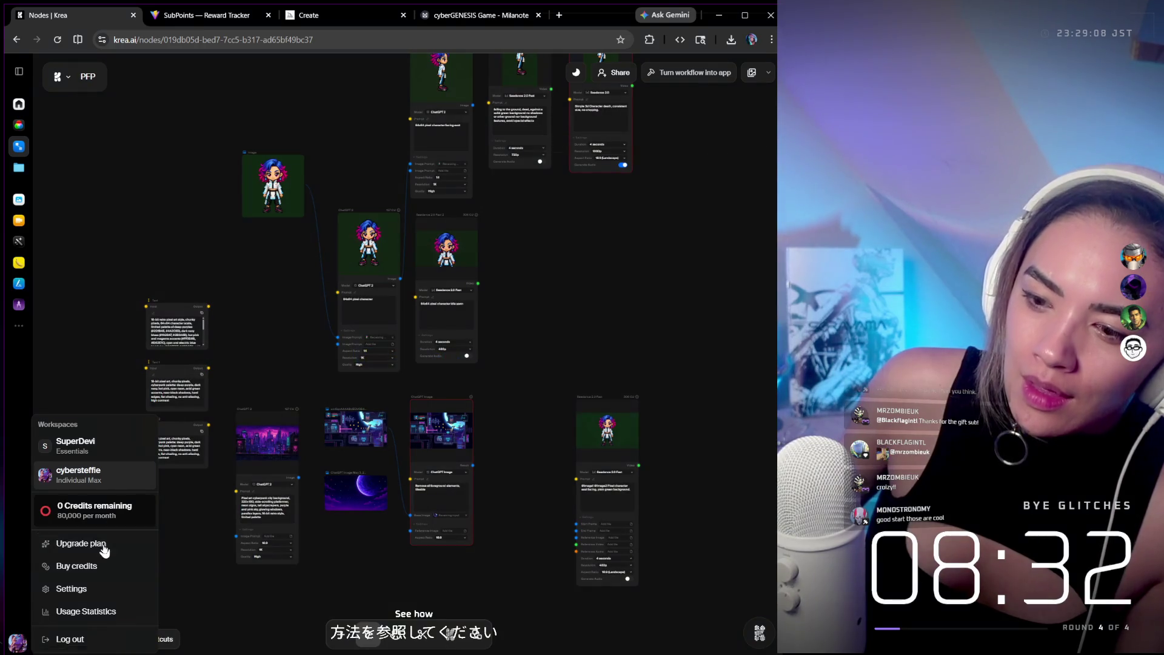
pyautogui.click(105, 544)
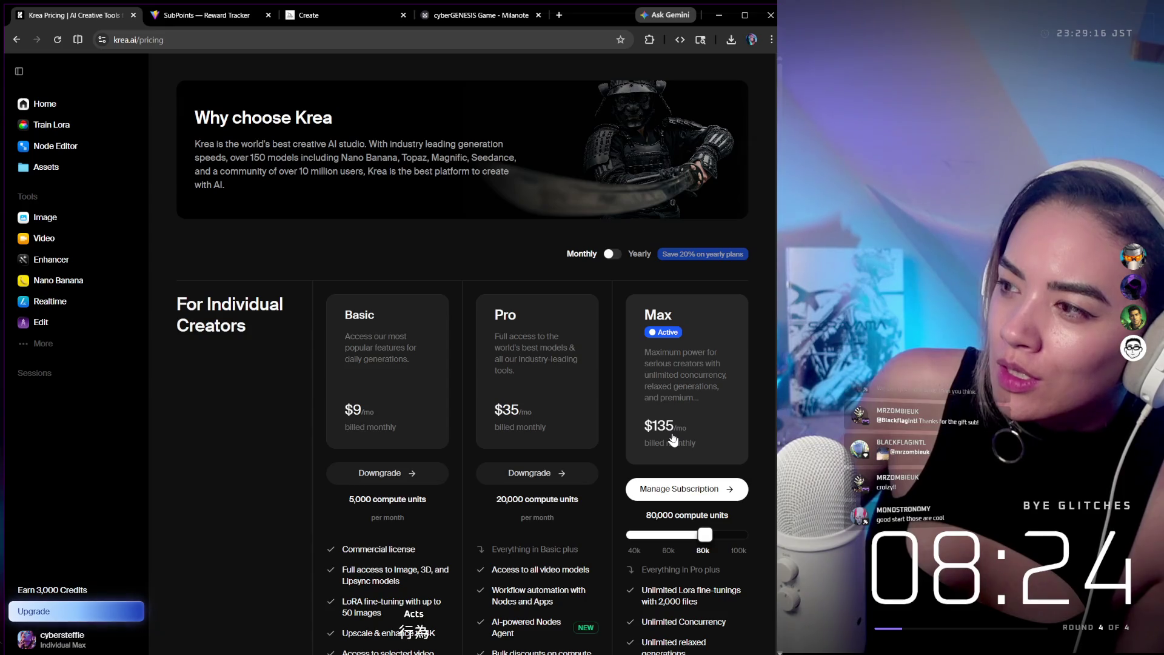
pyautogui.scroll(-1, 620, 220)
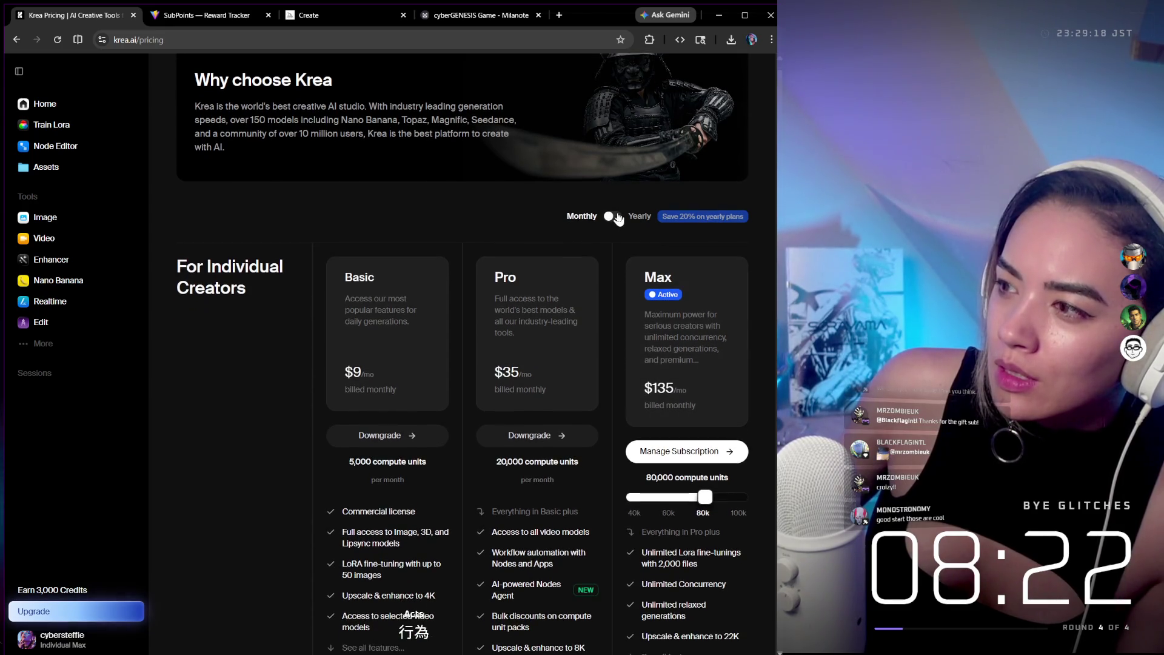
pyautogui.click(613, 217)
pyautogui.click(614, 217)
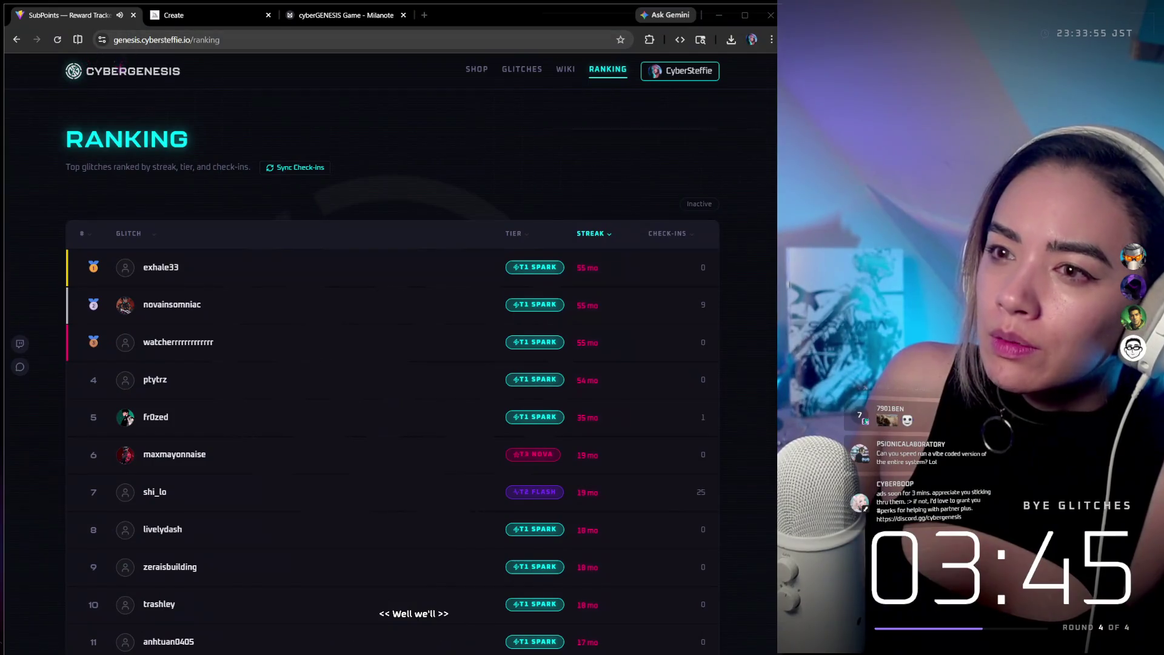
pyautogui.click(72, 71)
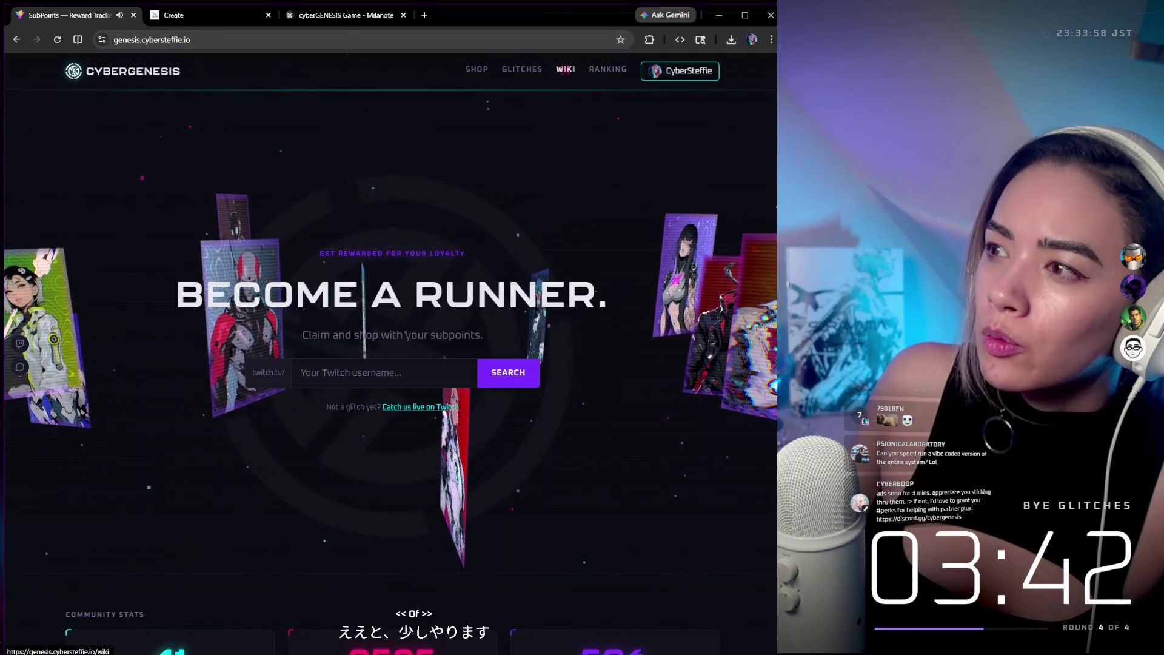
# Open the CyberGenesis wiki, scroll through the runner cards, then return to Godot.
pyautogui.click(565, 69)
pyautogui.scroll(-5, 462, 384)
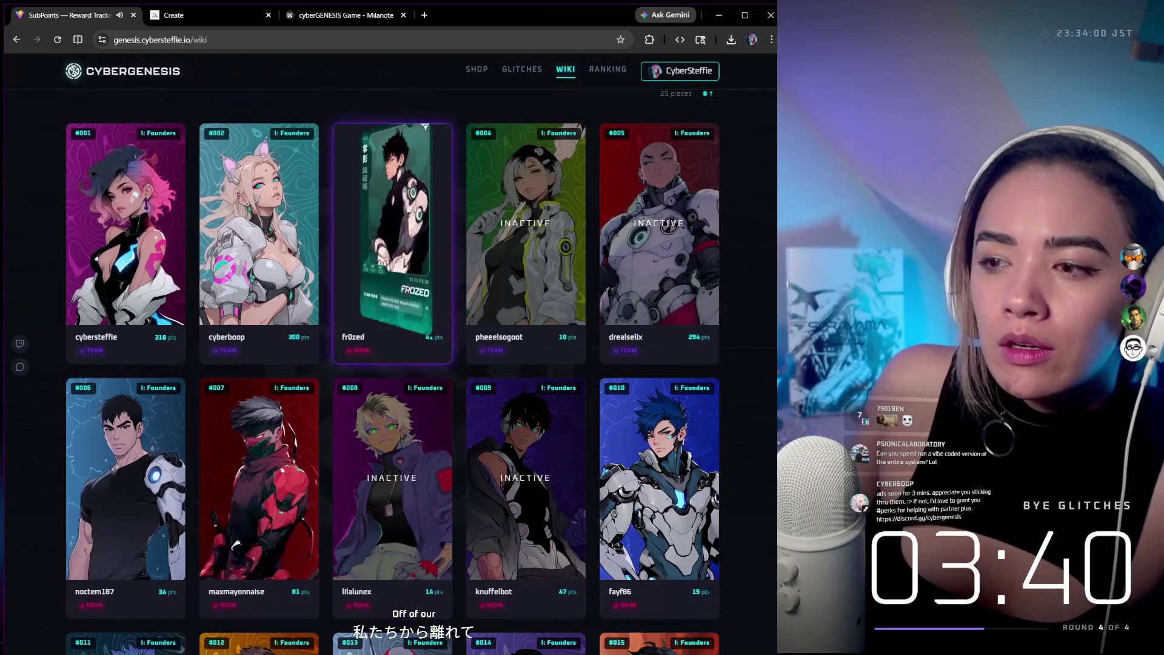
pyautogui.scroll(-11, 462, 385)
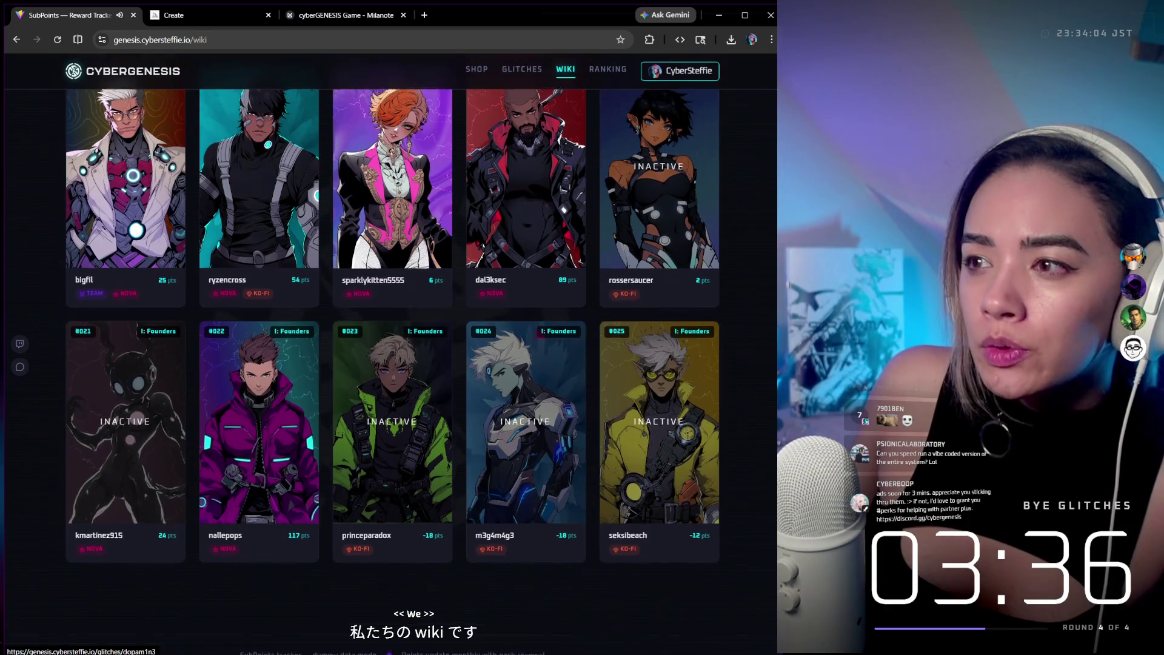
pyautogui.scroll(2, 393, 327)
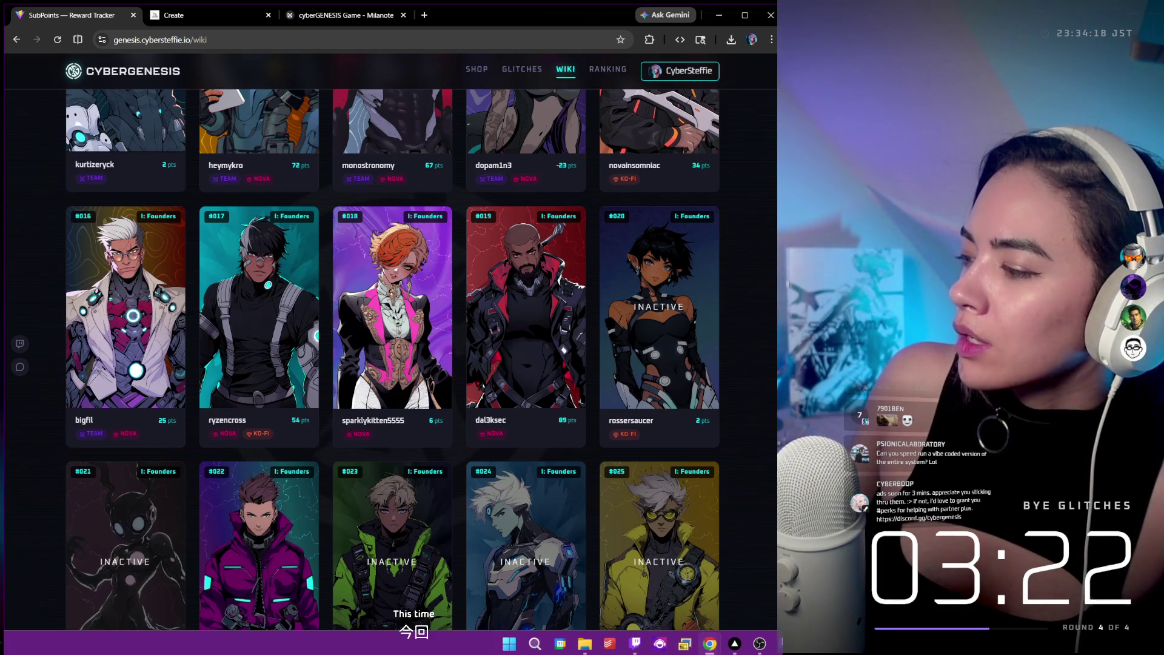
pyautogui.hotkey('alt', 'Tab')
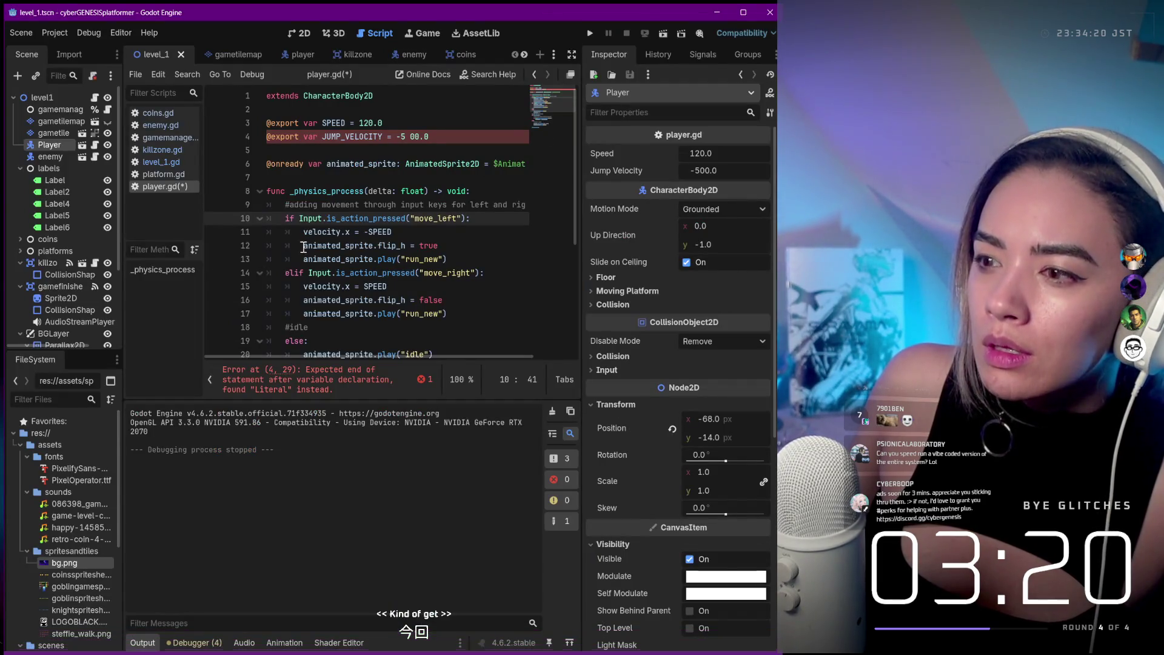
# Widen the script list and scene tree, and collapse the labels, killzone and gamefinished nodes.
pyautogui.moveTo(205, 313); pyautogui.dragTo(277, 310)
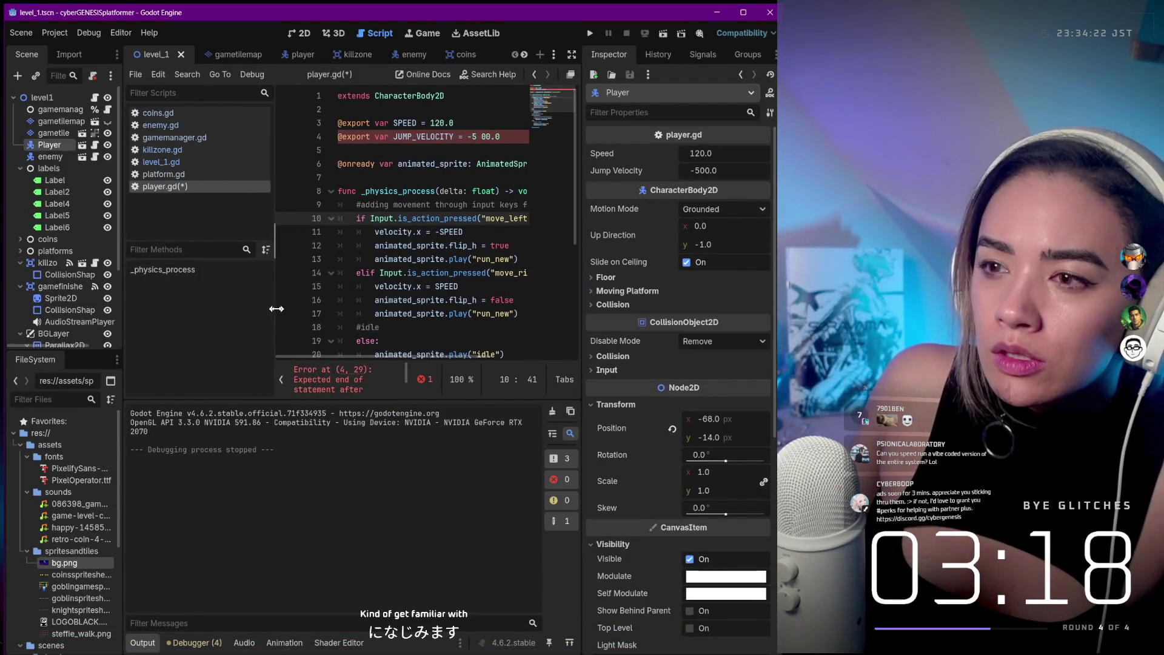
pyautogui.moveTo(120, 224); pyautogui.dragTo(144, 224)
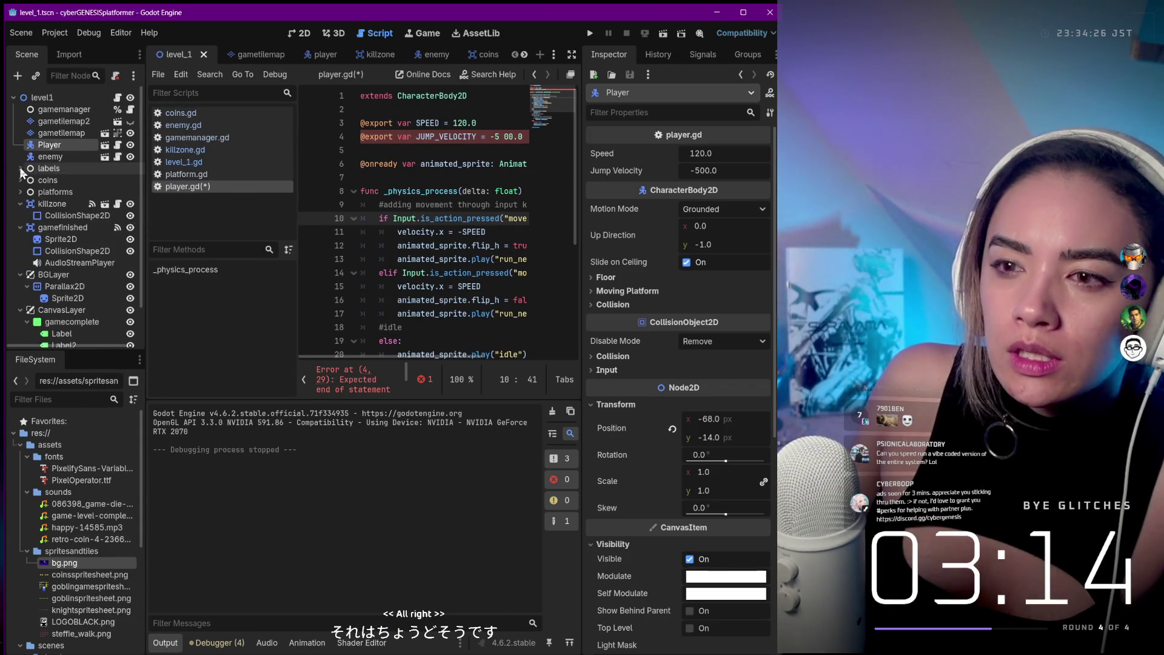
pyautogui.click(21, 170)
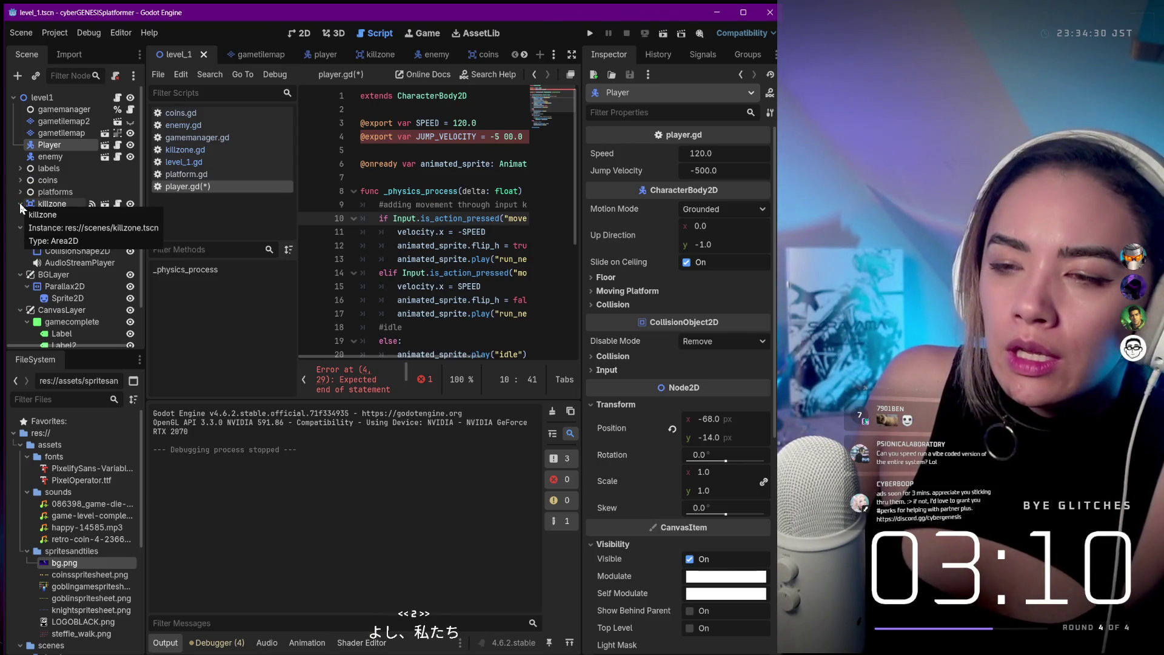
pyautogui.click(21, 206)
pyautogui.click(21, 216)
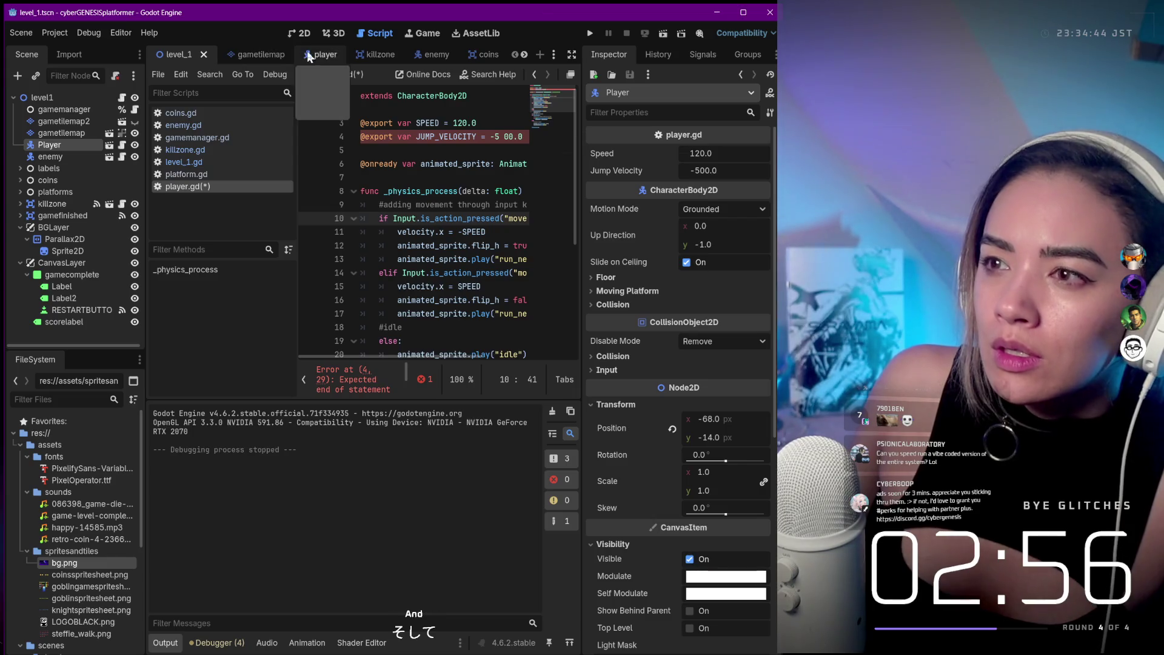
# Run the game, move and enlarge its window, then close it.
pyautogui.click(589, 34)
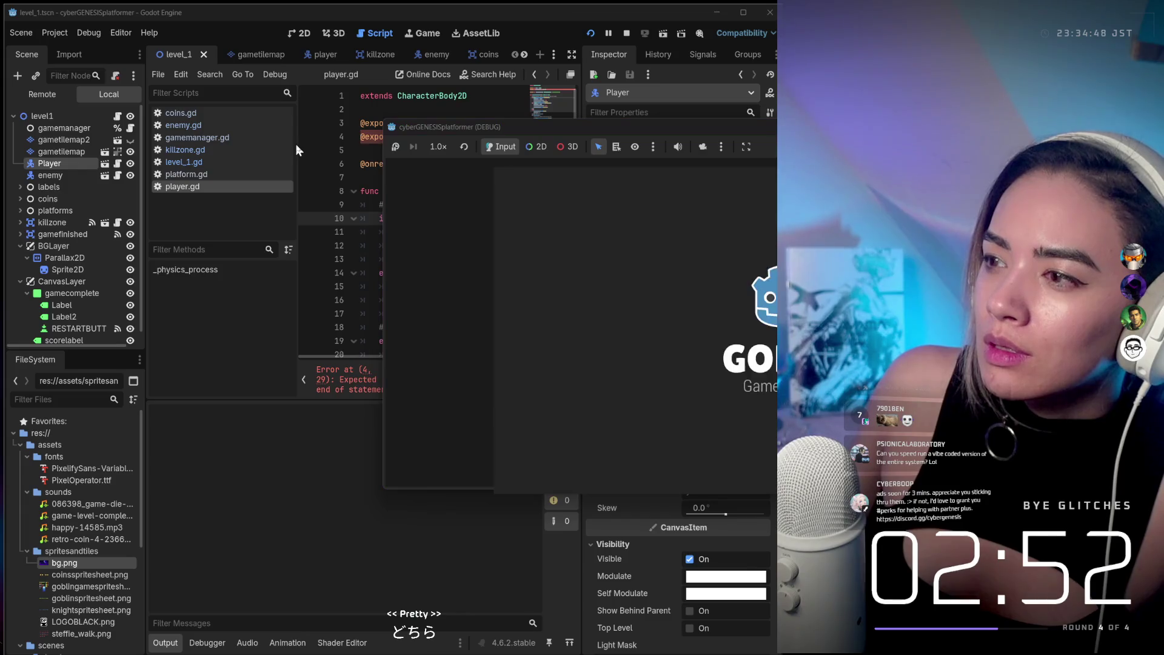
pyautogui.moveTo(601, 138)
pyautogui.mouseDown()
pyautogui.moveTo(248, 173)
pyautogui.moveTo(165, 197)
pyautogui.moveTo(220, 148)
pyautogui.moveTo(230, 177)
pyautogui.mouseUp()
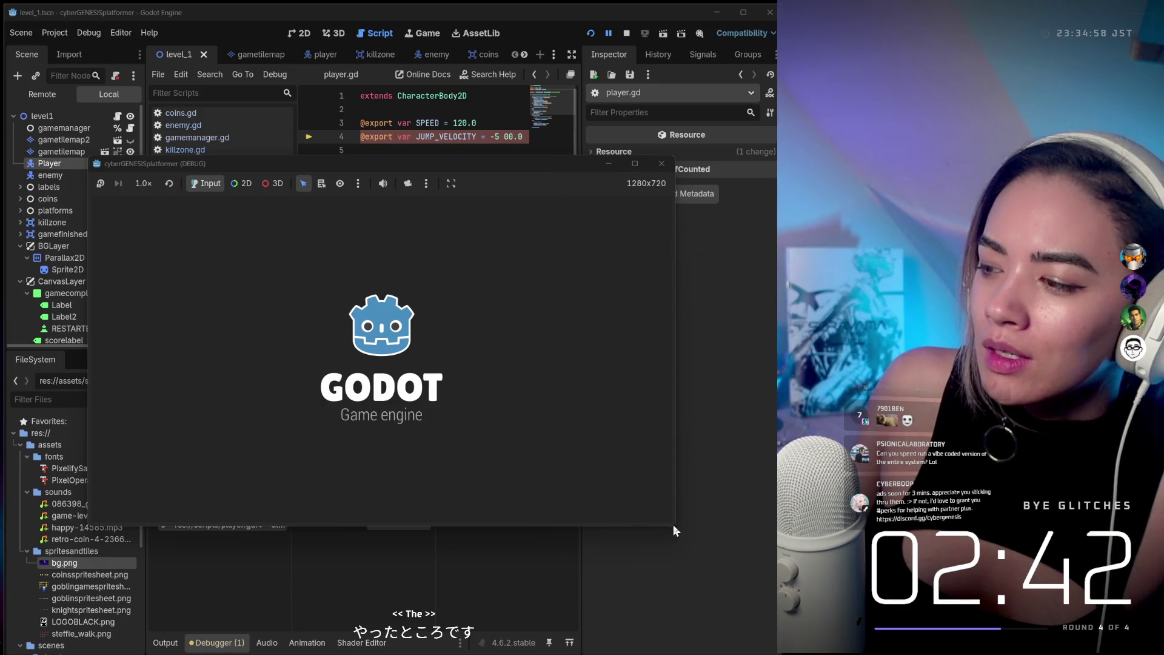
pyautogui.moveTo(671, 529)
pyautogui.mouseDown()
pyautogui.moveTo(735, 533)
pyautogui.moveTo(754, 554)
pyautogui.mouseUp()
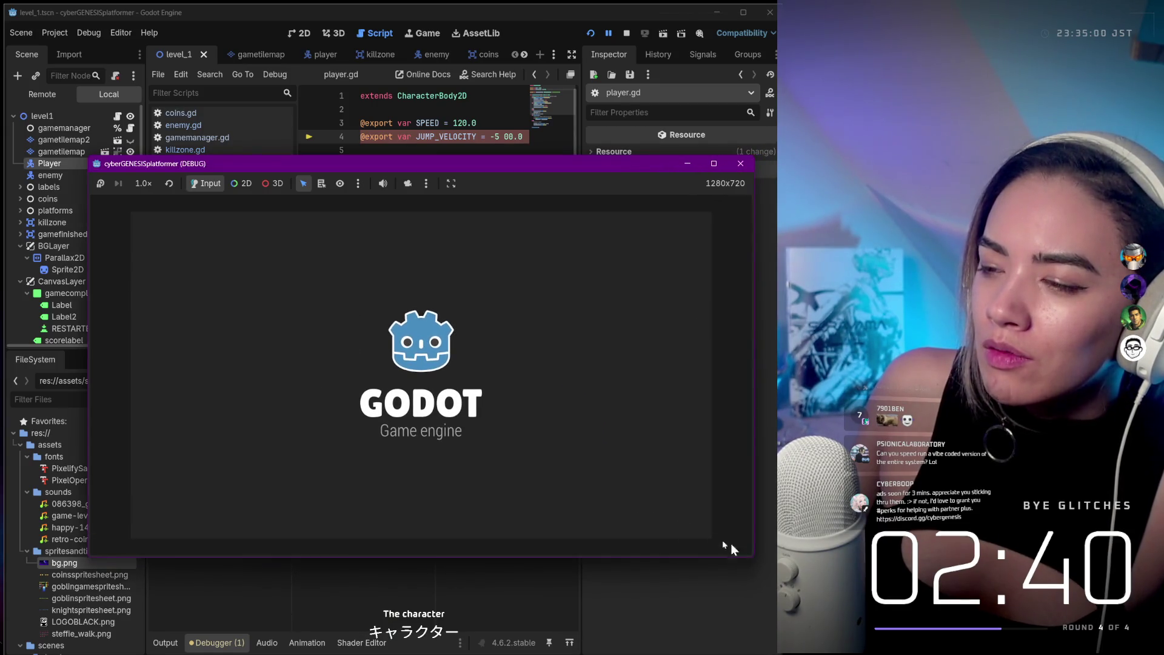
pyautogui.click(741, 164)
# Rerun the game from the 2D view, close the failed window, and return to player.gd.
pyautogui.click(305, 33)
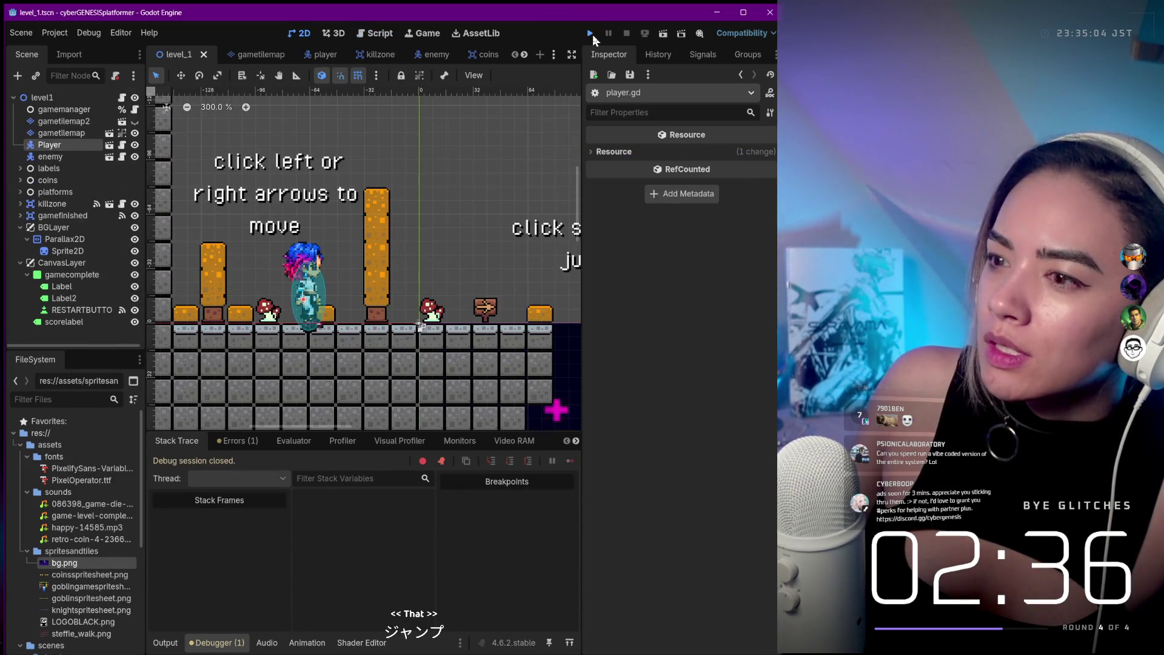
pyautogui.click(590, 33)
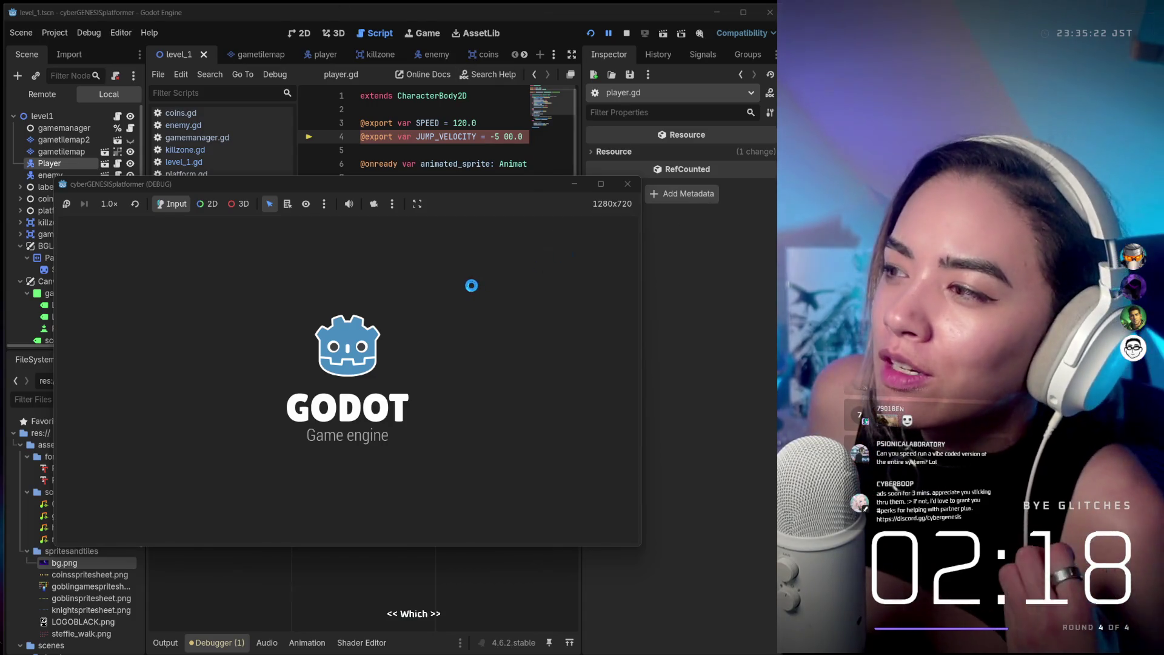
pyautogui.click(627, 187)
pyautogui.click(403, 191)
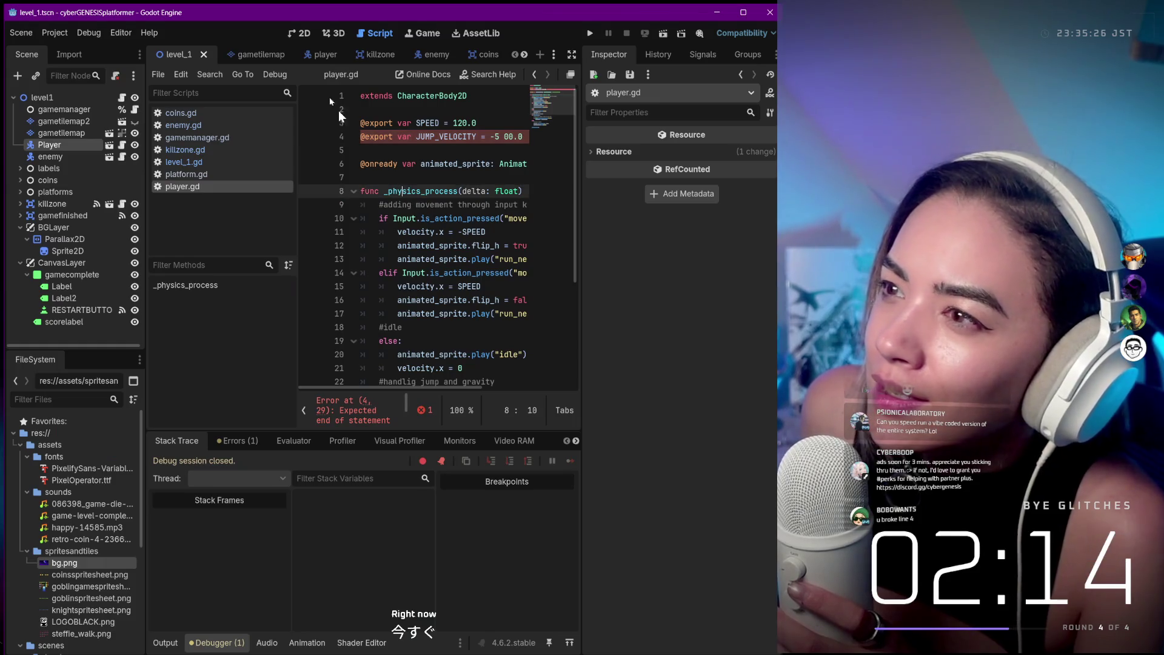
# Test-run the level from the canvas, then insert a blank line after line 2 of player.gd.
pyautogui.click(303, 34)
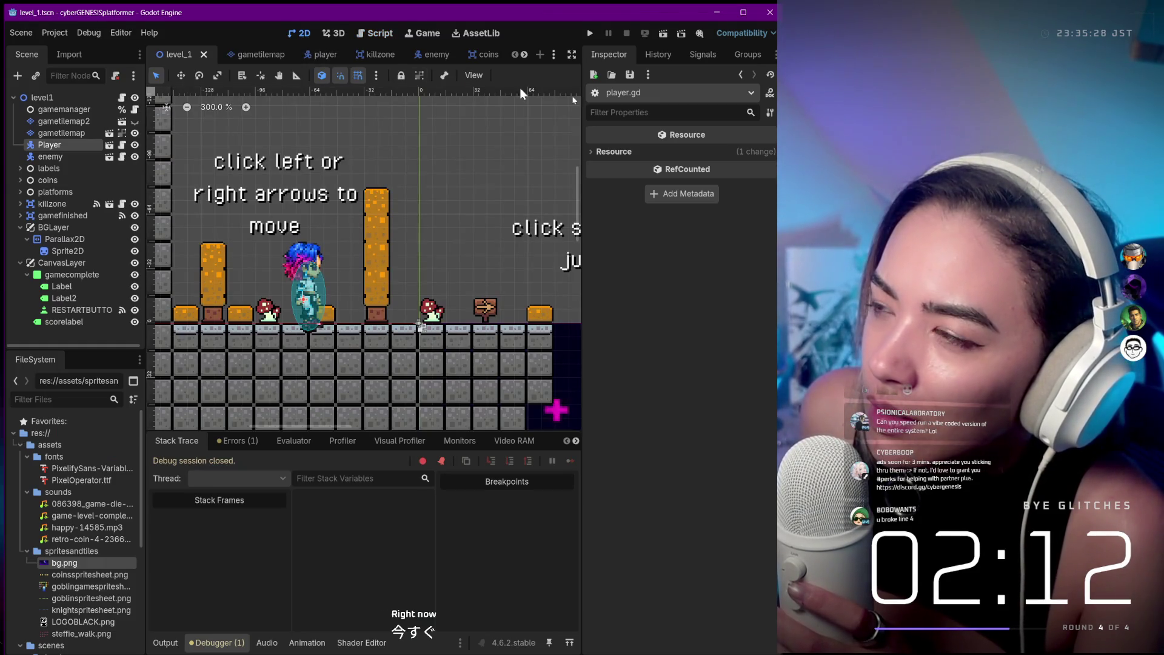
pyautogui.click(590, 33)
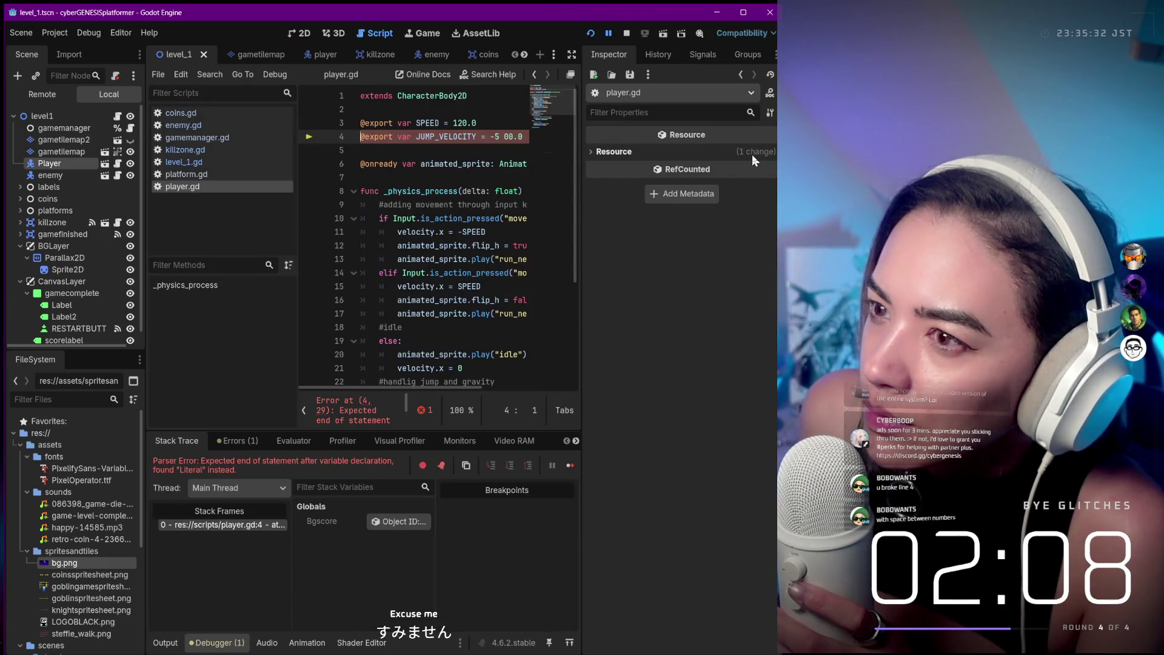
pyautogui.click(483, 110)
pyautogui.press('Return')
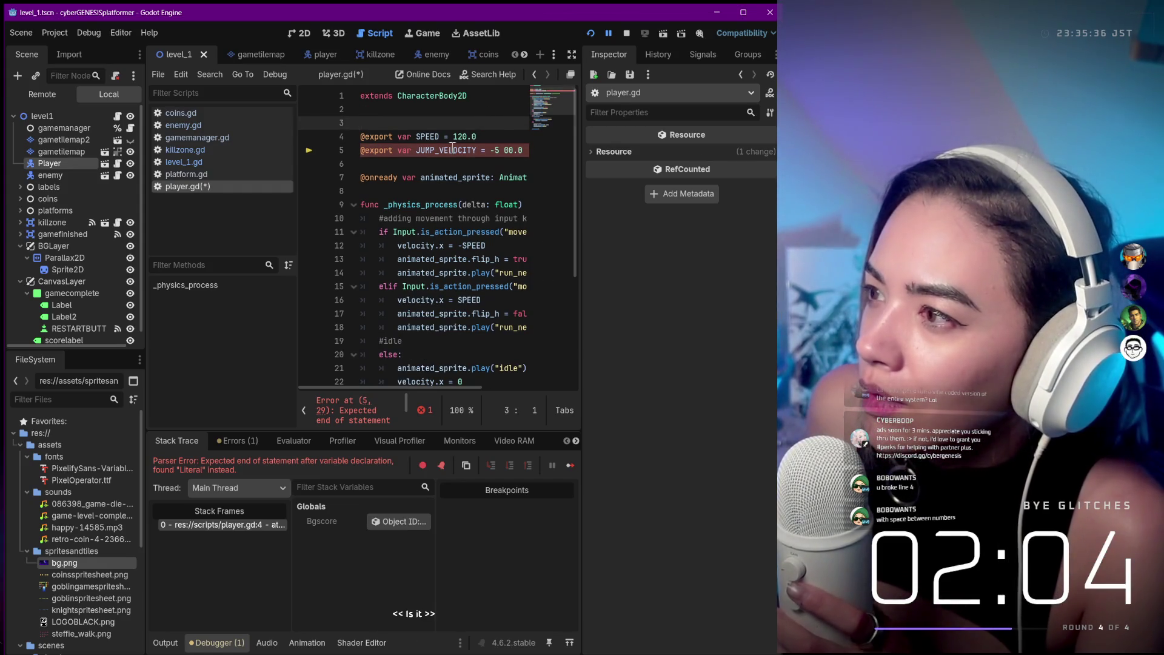
# Remove the stray space so JUMP_VELOCITY reads -500.0, then stop the running game.
pyautogui.click(505, 150)
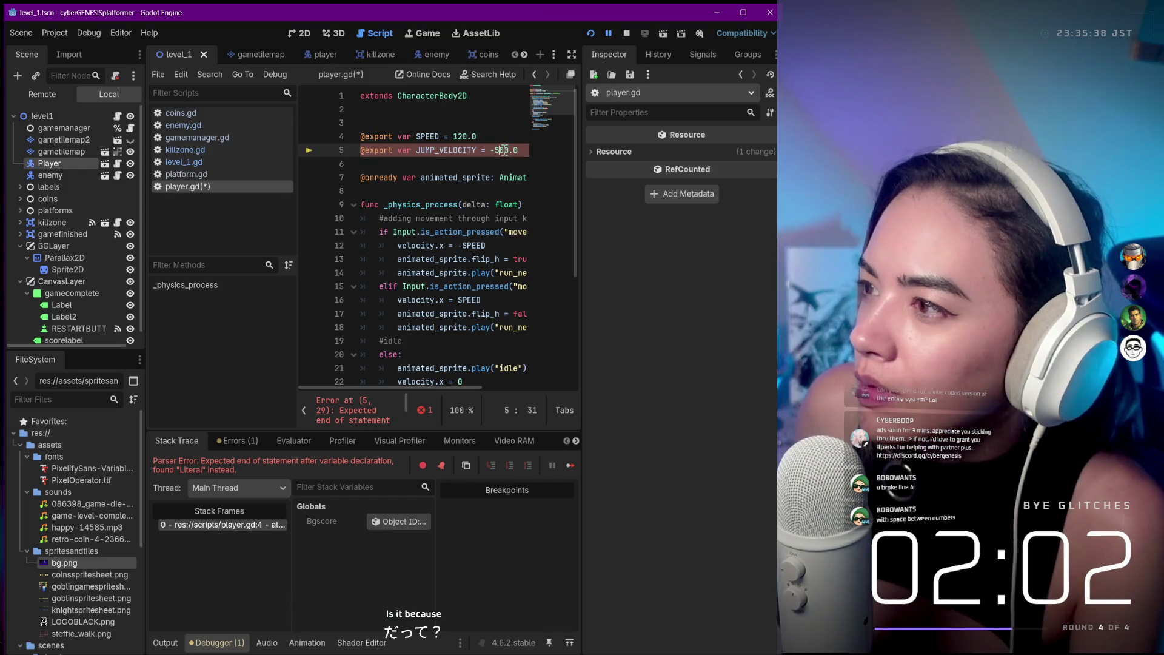
pyautogui.press('F5')
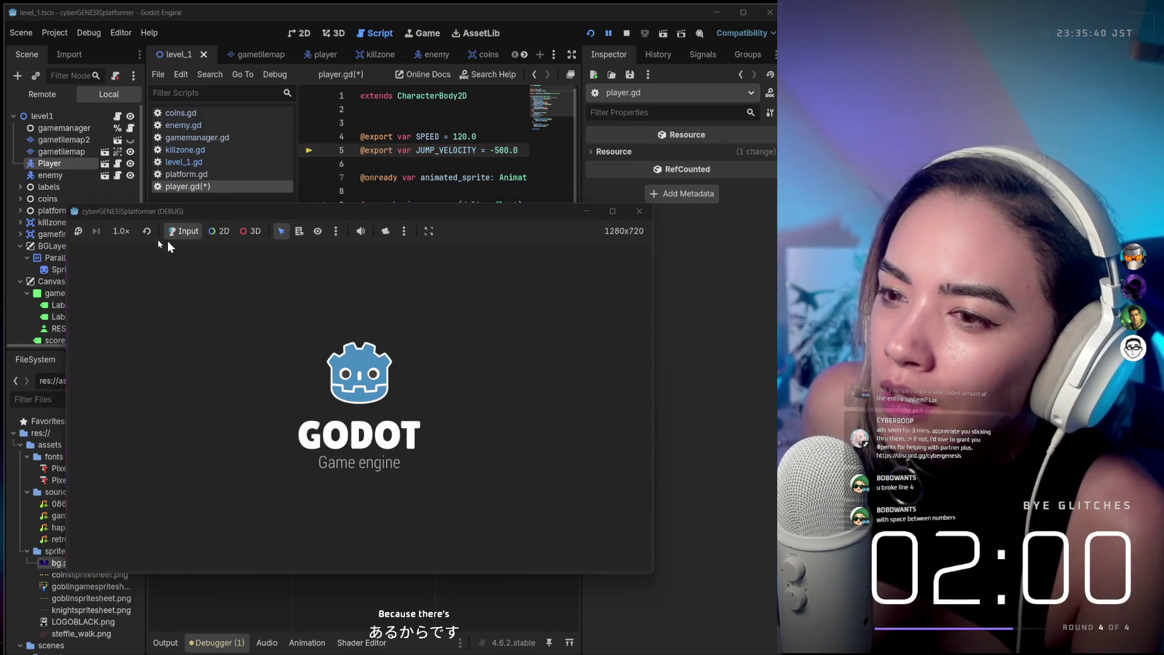
pyautogui.click(497, 173)
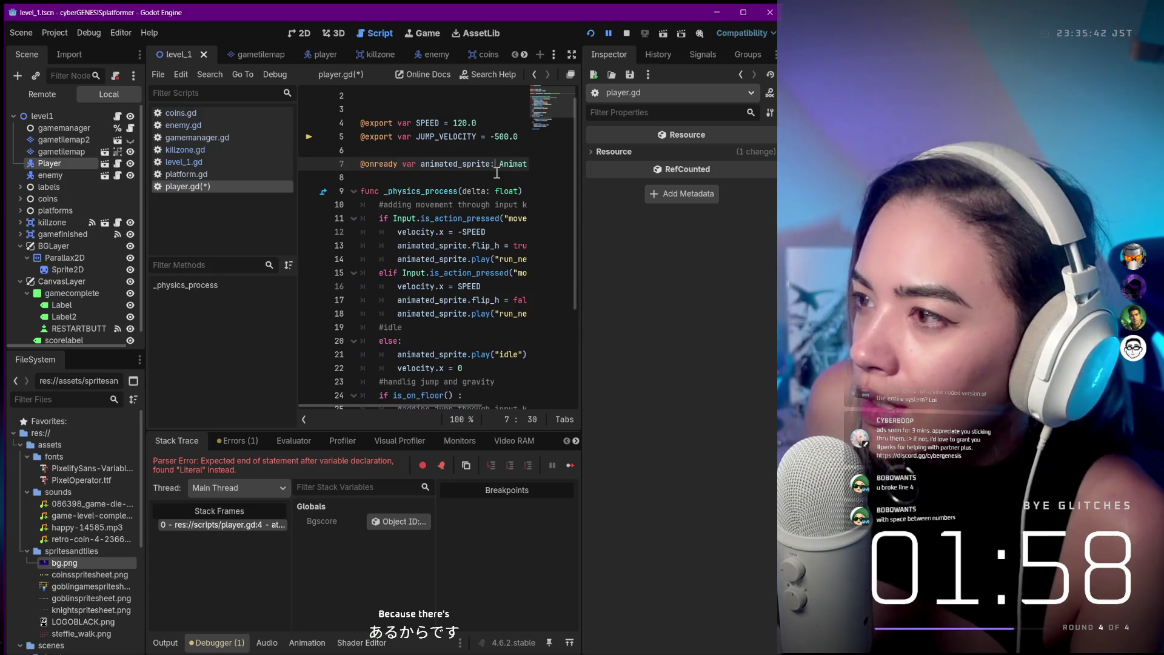
pyautogui.click(624, 34)
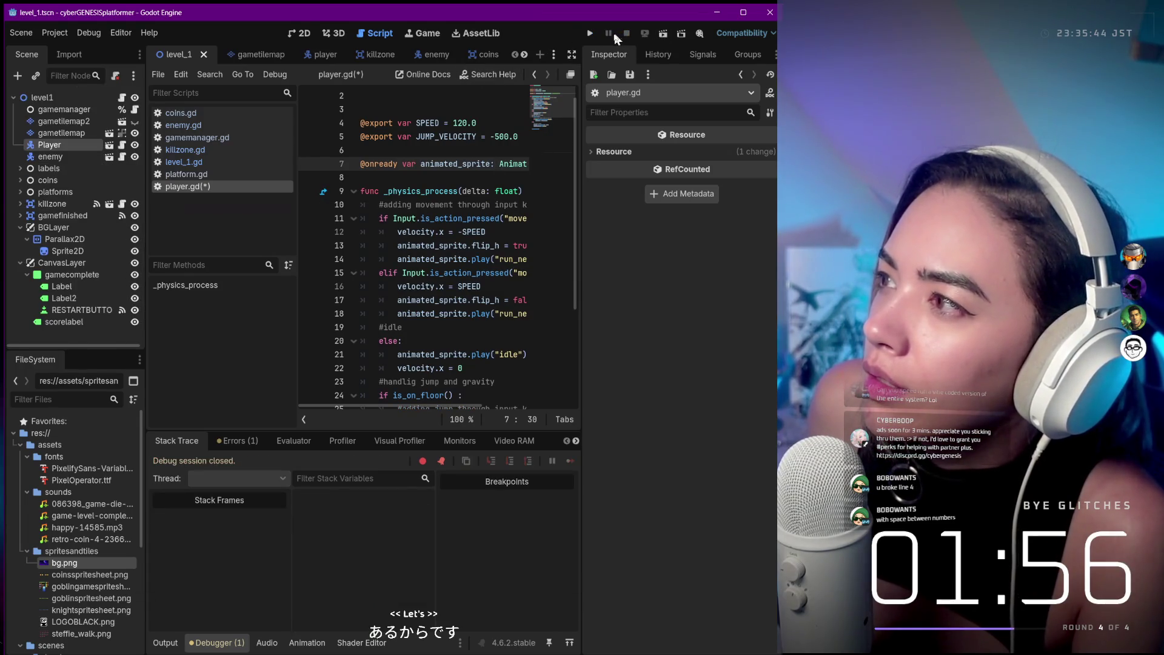
# Launch the game, walk the character right then left, and close the game window.
pyautogui.click(592, 34)
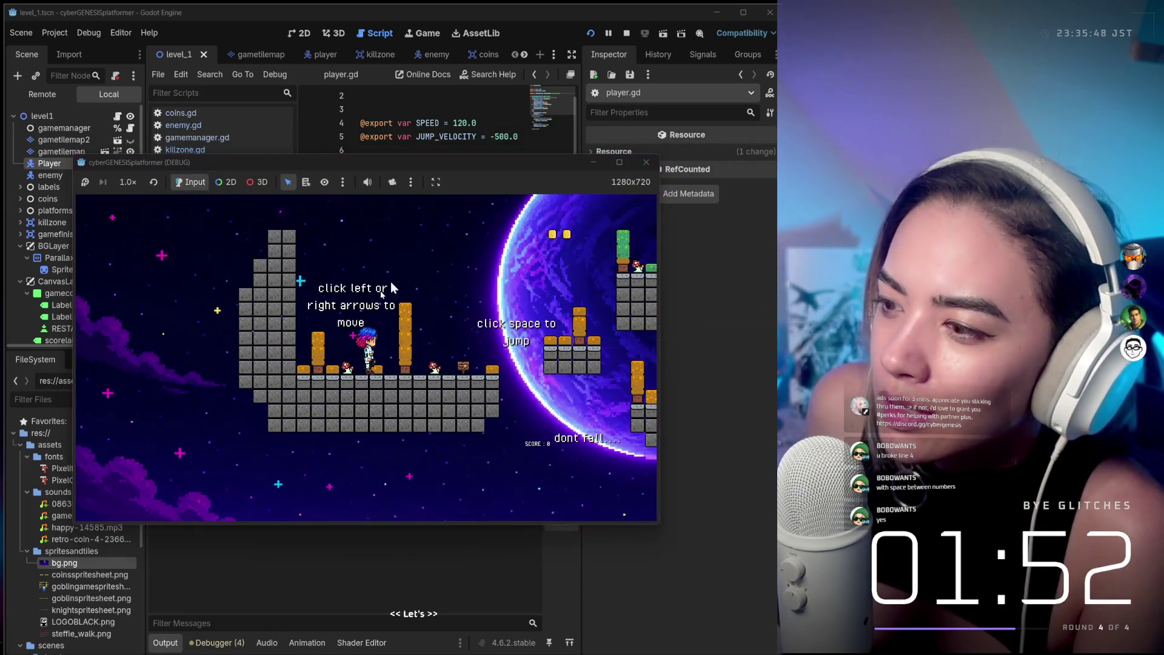
pyautogui.press('Right')
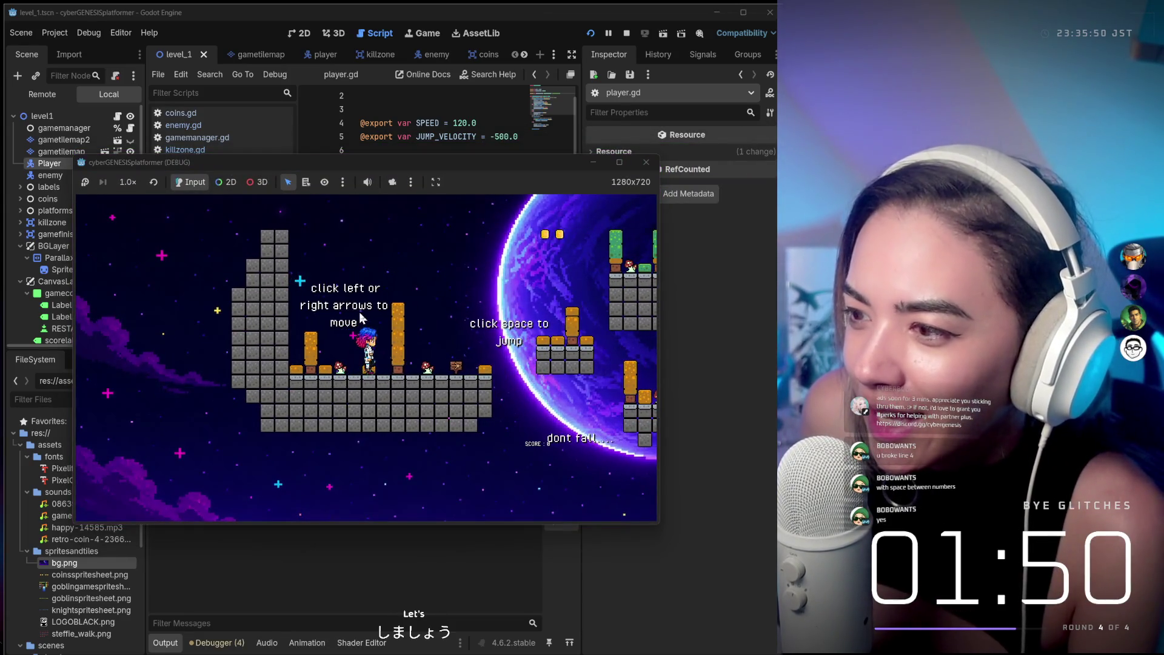
pyautogui.press('Left')
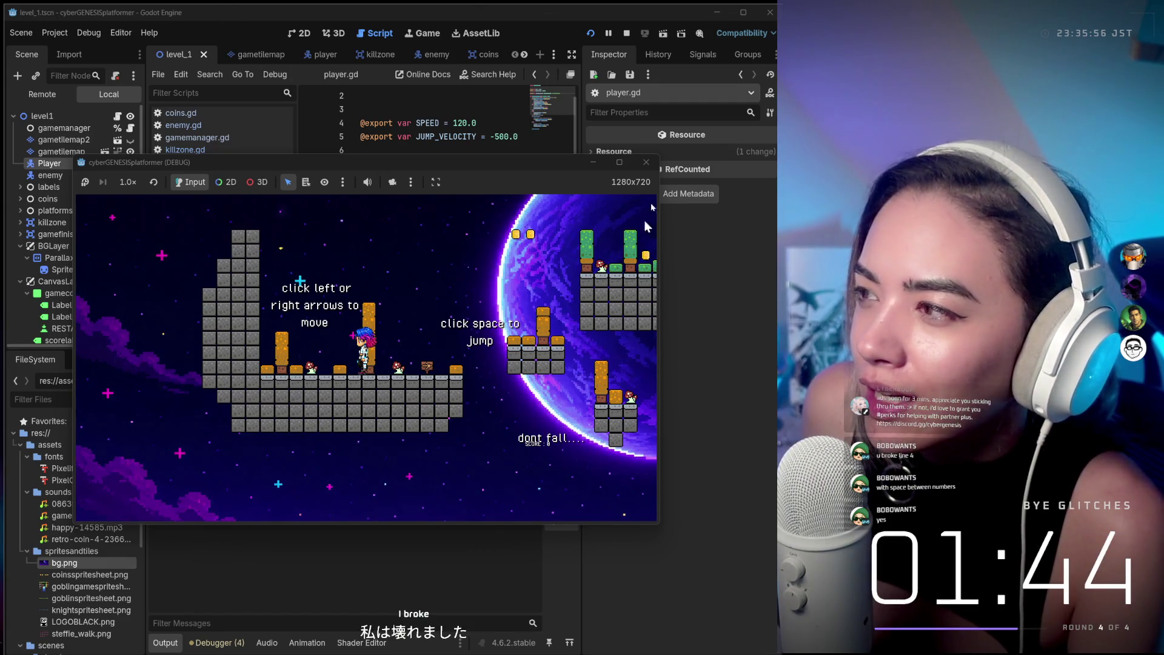
pyautogui.click(647, 163)
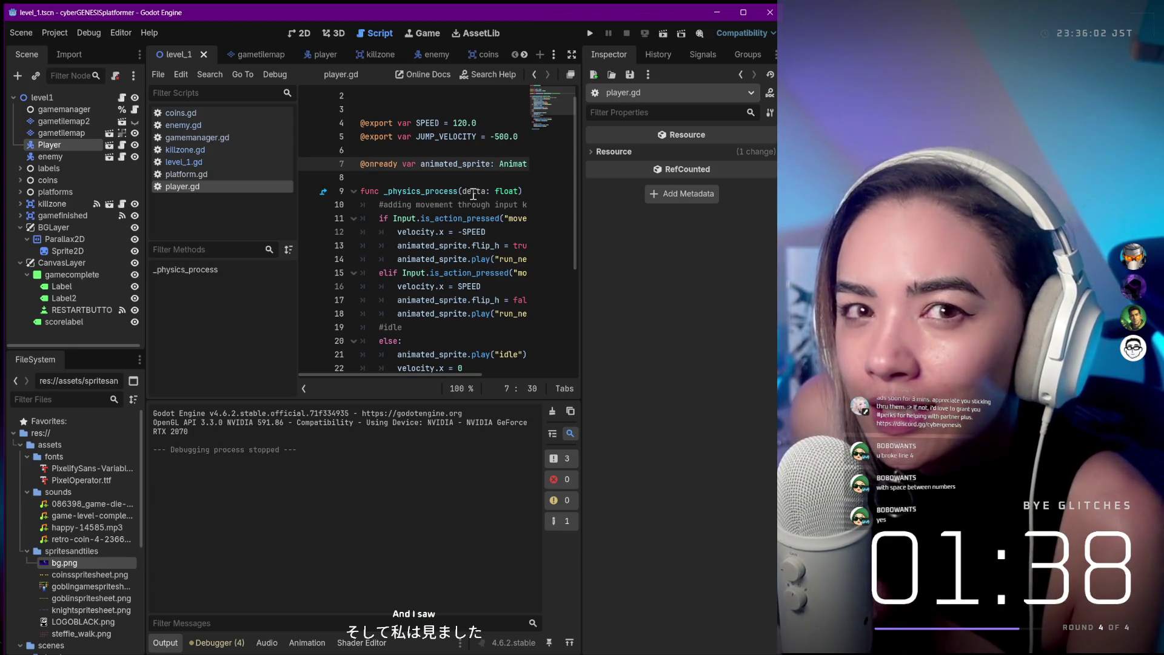
# Bring up the documentation tooltip for _physics_process in player.gd.
pyautogui.moveTo(458, 191)
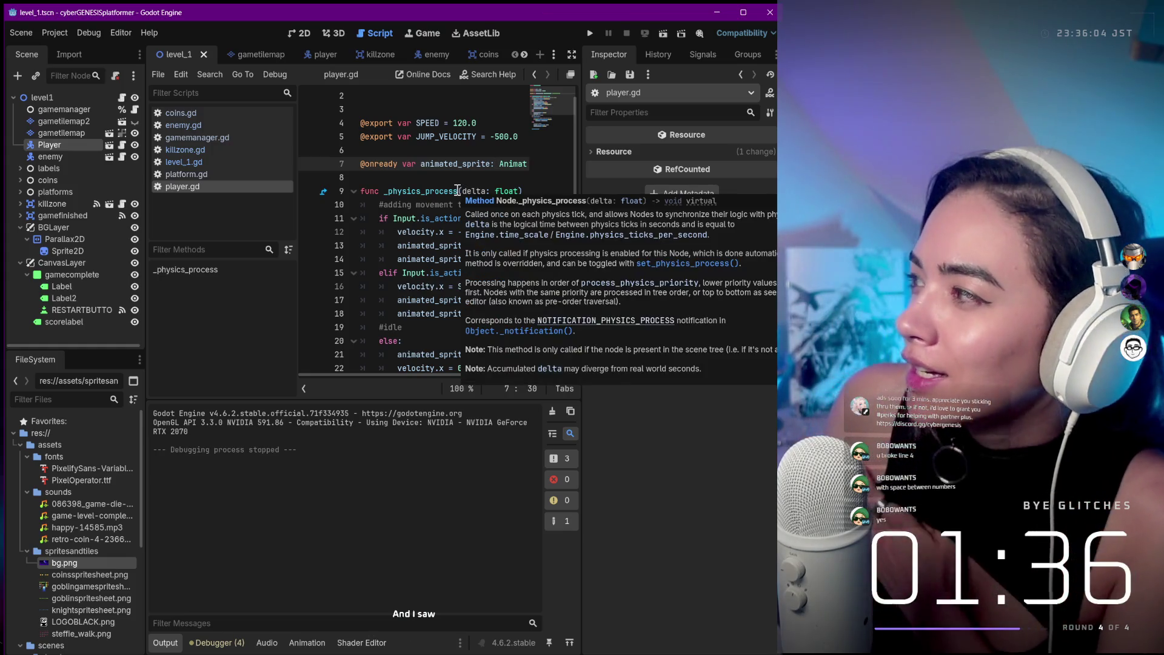